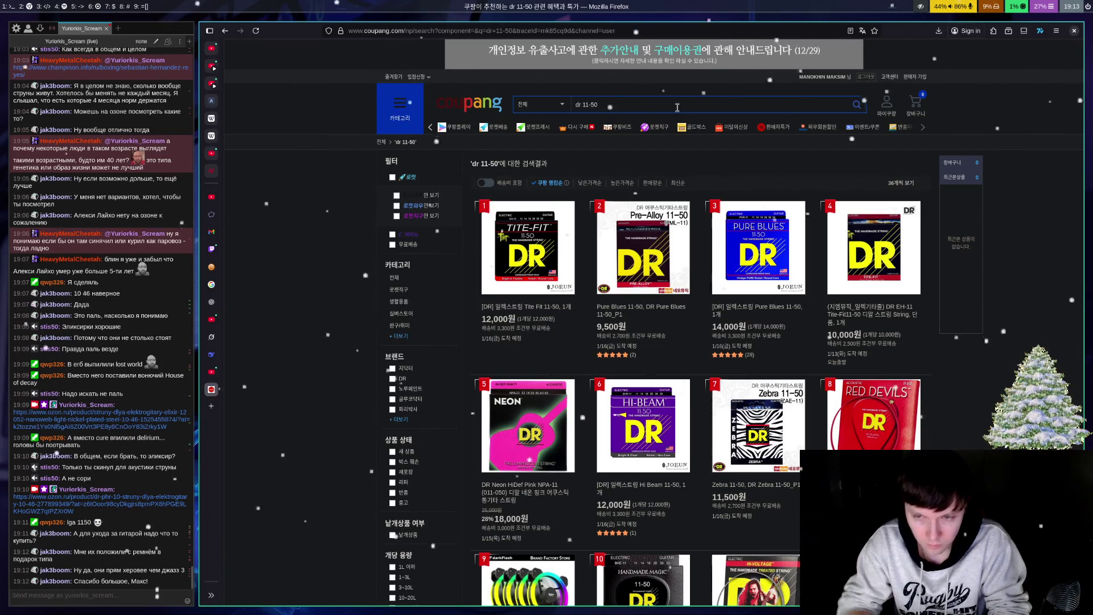
Step: Scroll the dr 11-50 results and open the DR Hi-Voltage 11-50 (DBG-11) product page
scroll(758, 286, "down", 5)
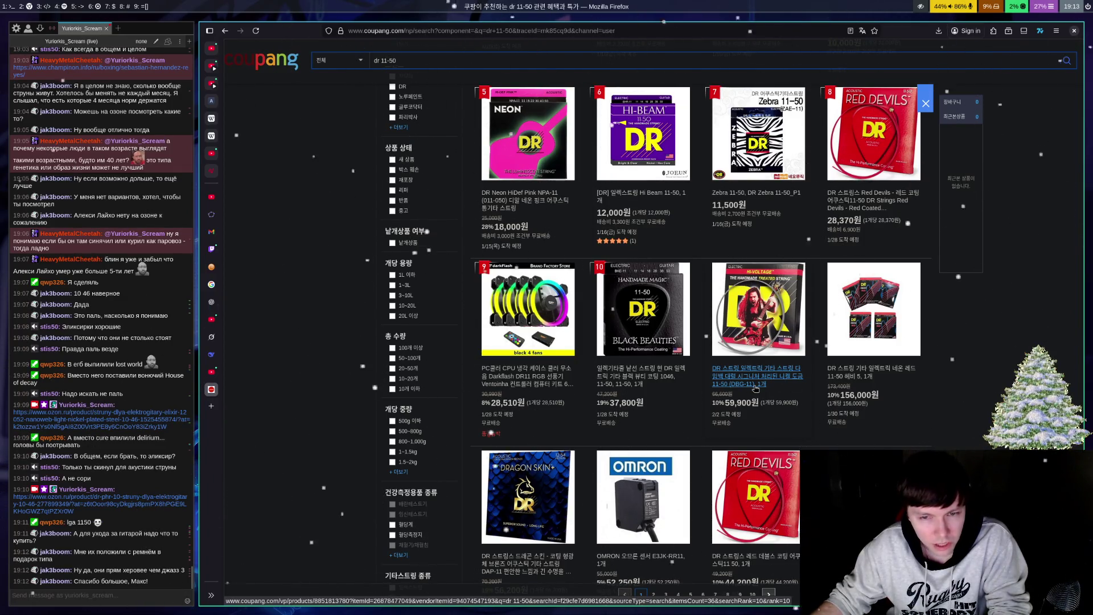
left_click(756, 387)
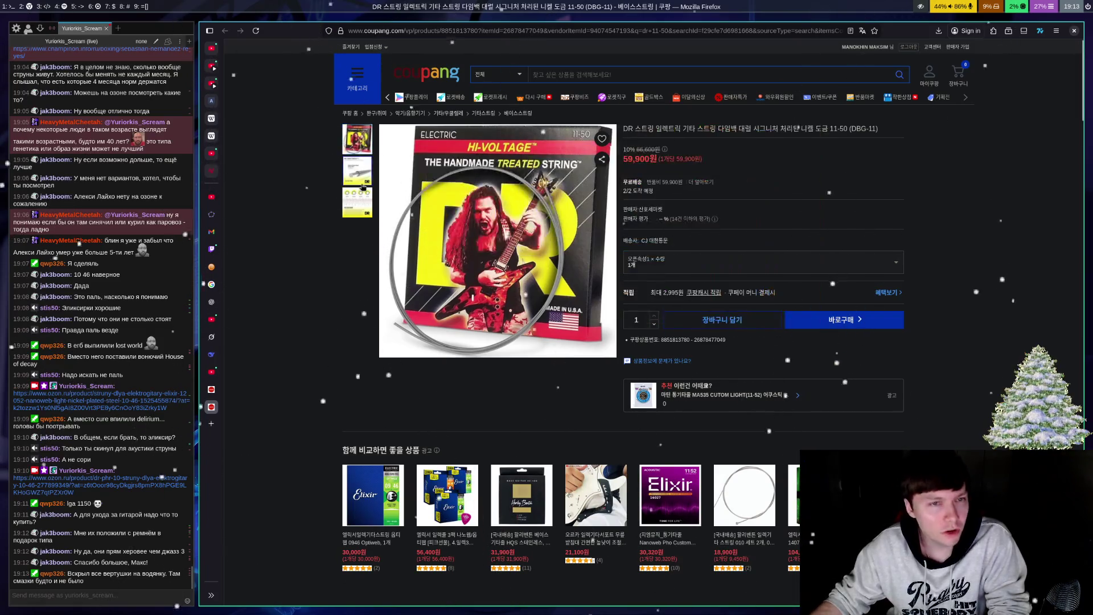
Step: View the Hi-Voltage product photos, then go back to the dr 11-50 search results
mouse_move(359, 181)
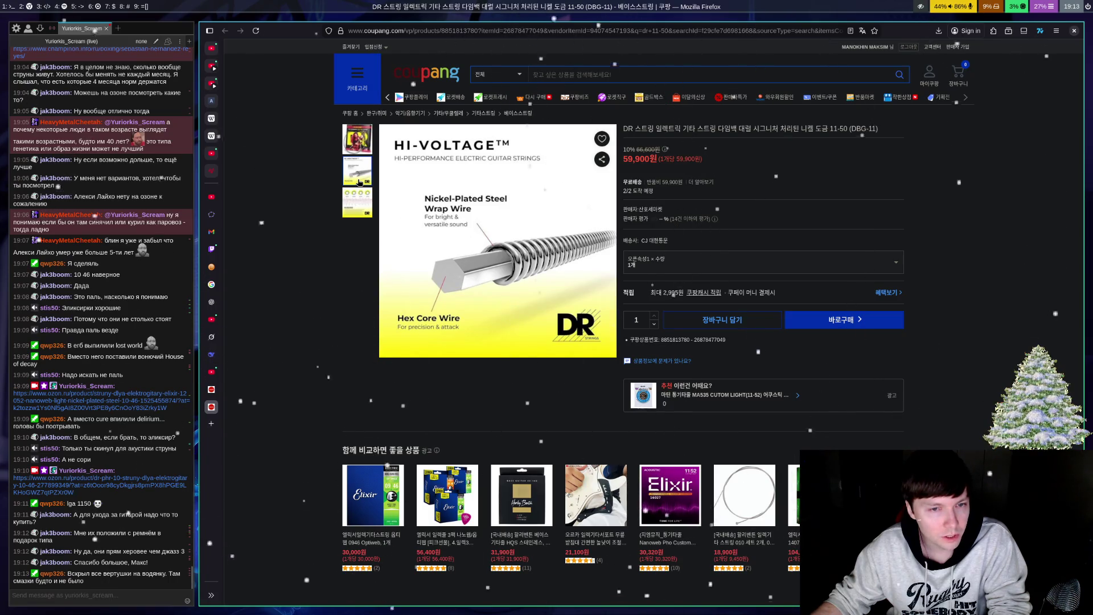
mouse_move(481, 245)
mouse_move(360, 214)
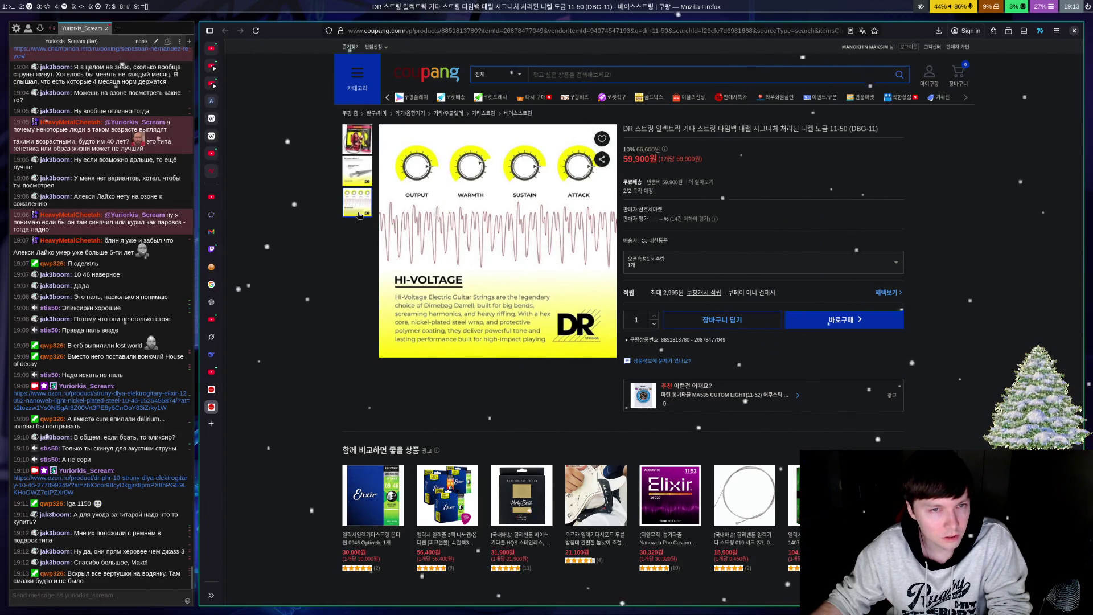
mouse_move(374, 135)
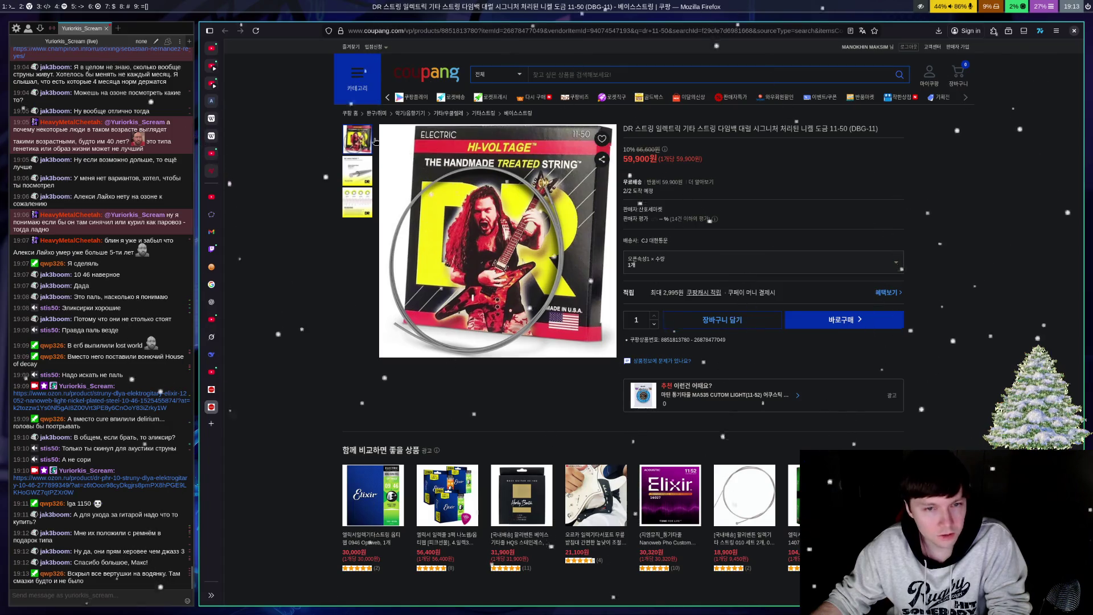
mouse_move(497, 196)
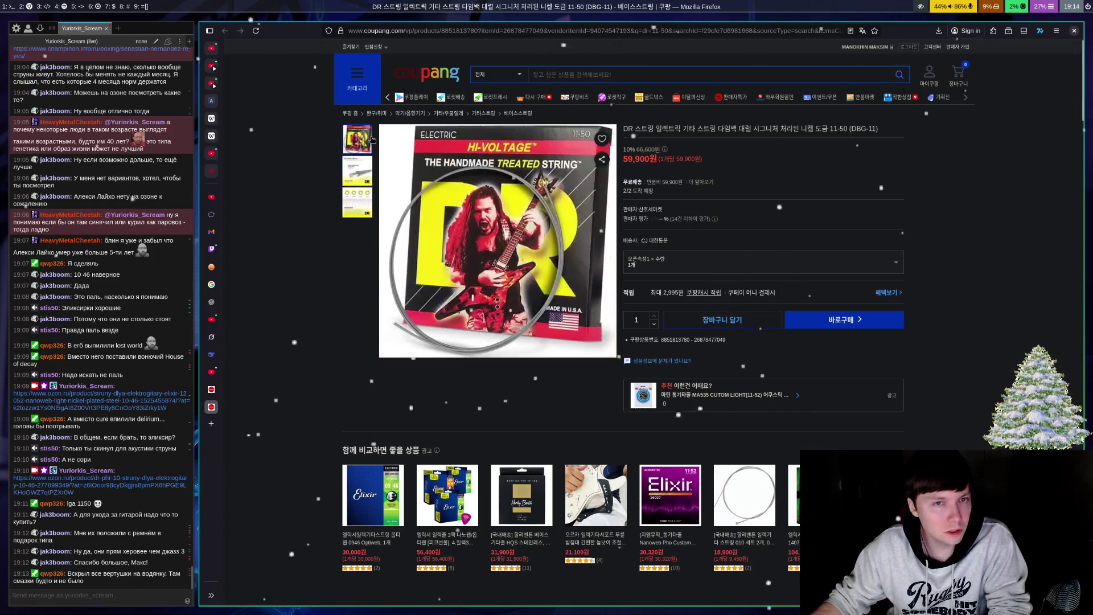
key("alt+Left")
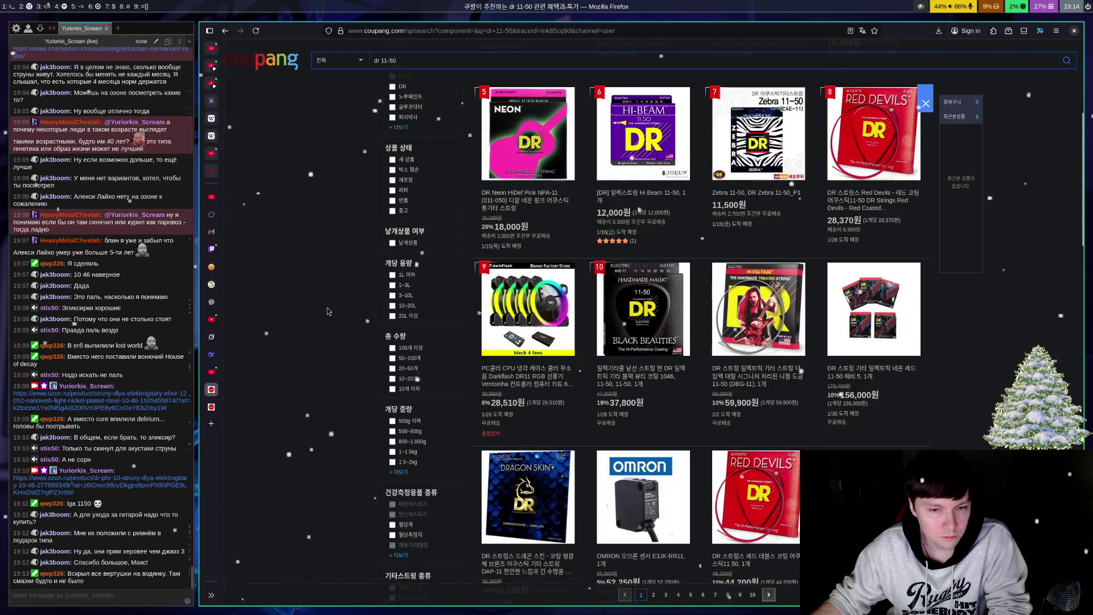
Step: Open the DR Dragon Skin+ acoustic strings listing (DAP-12, 56,200원) in a new tab
scroll(308, 364, "down", 3)
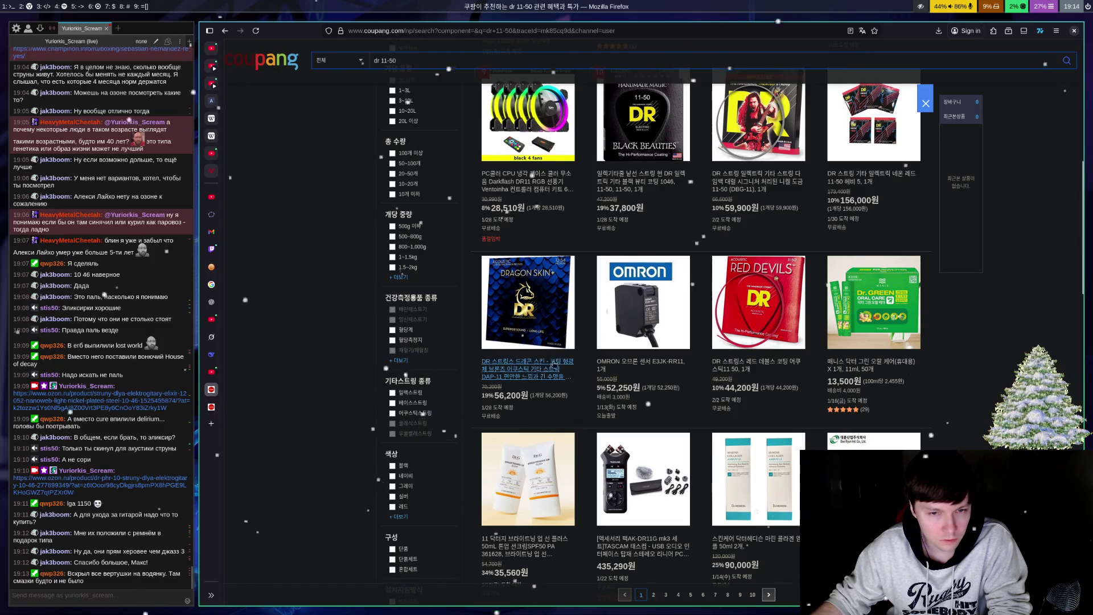
left_click(545, 375)
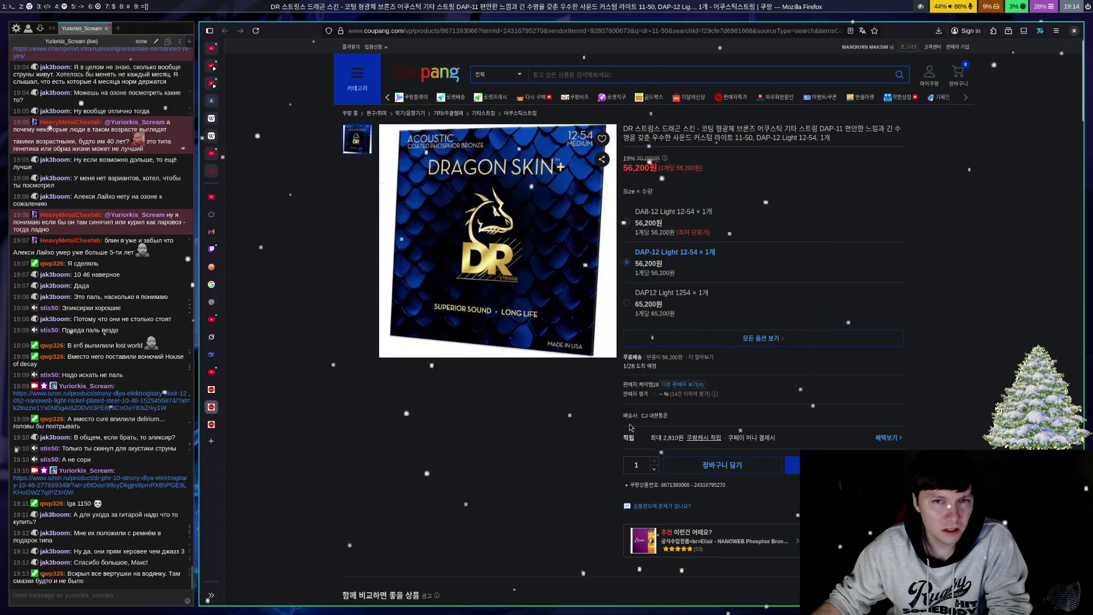
scroll(622, 398, "down", 15)
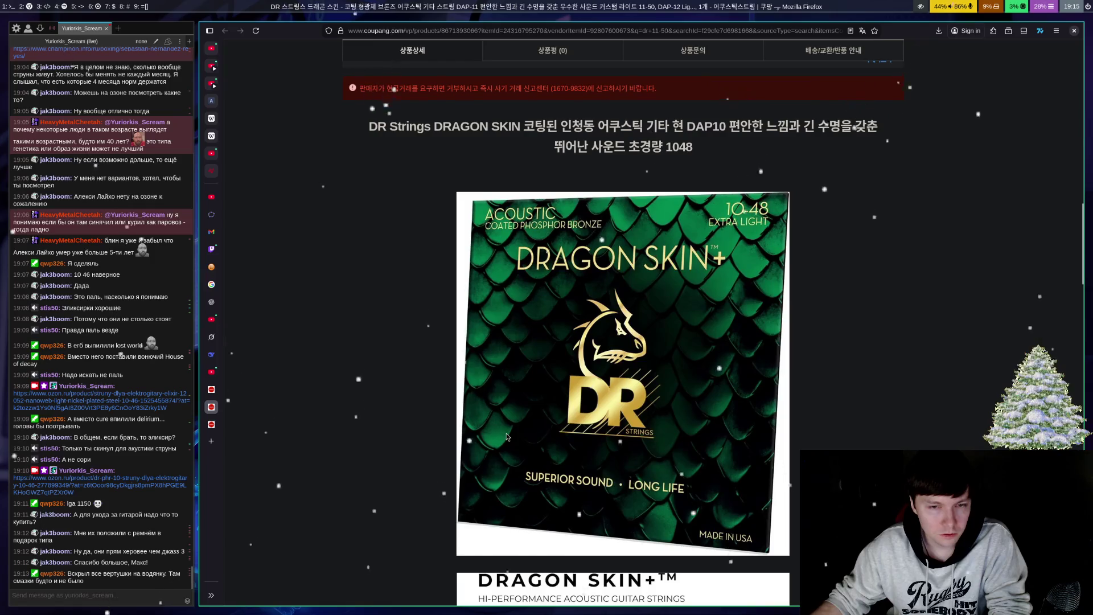
Step: Expand the full Dragon Skin+ product description with 상품정보 더보기
scroll(507, 437, "down", 5)
scroll(507, 437, "up", 2)
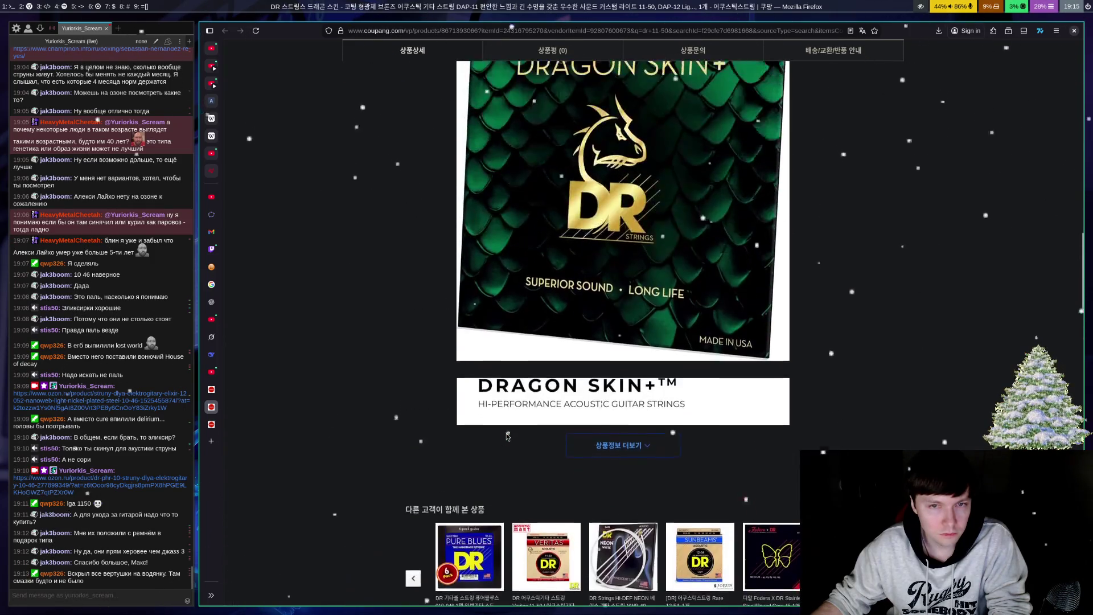
left_click(618, 445)
Step: Scroll down through the expanded Dragon Skin+ detail images
scroll(474, 375, "down", 4)
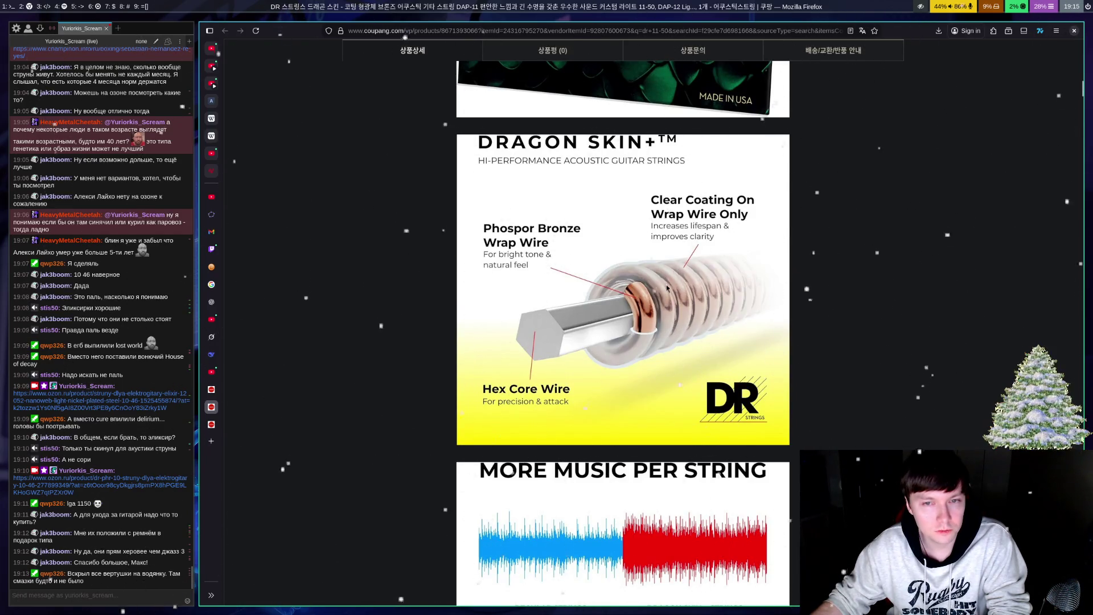
scroll(667, 288, "down", 12)
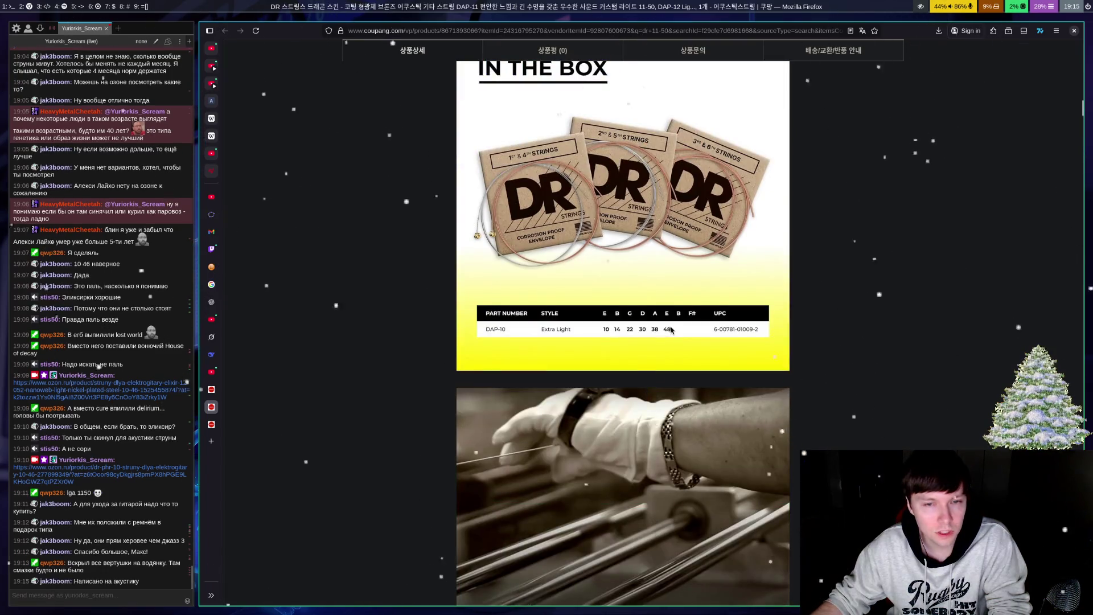
scroll(672, 330, "down", 3)
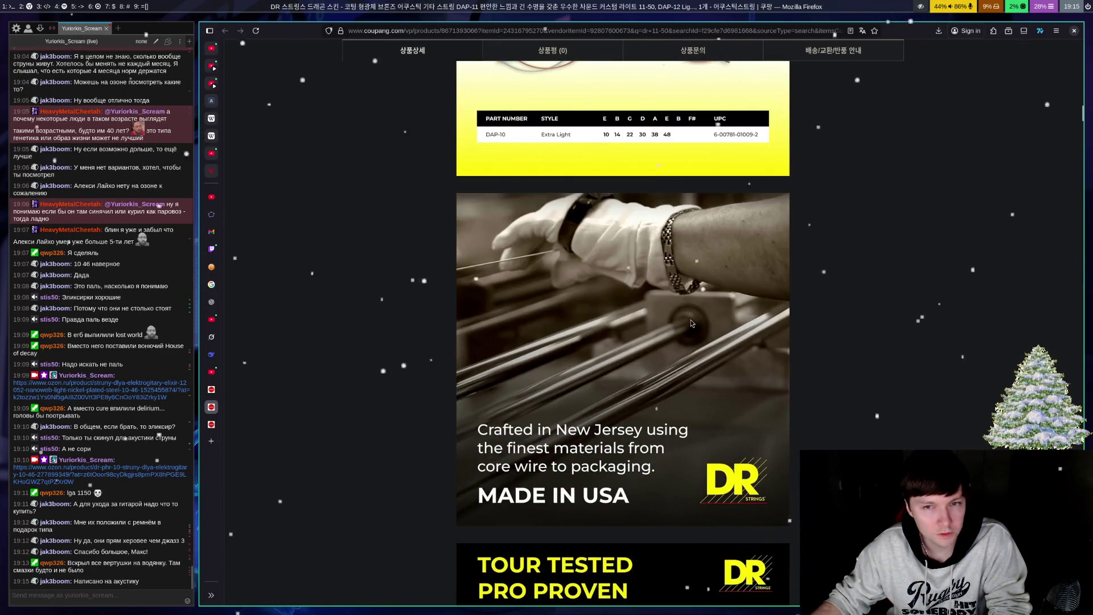
scroll(691, 322, "down", 3)
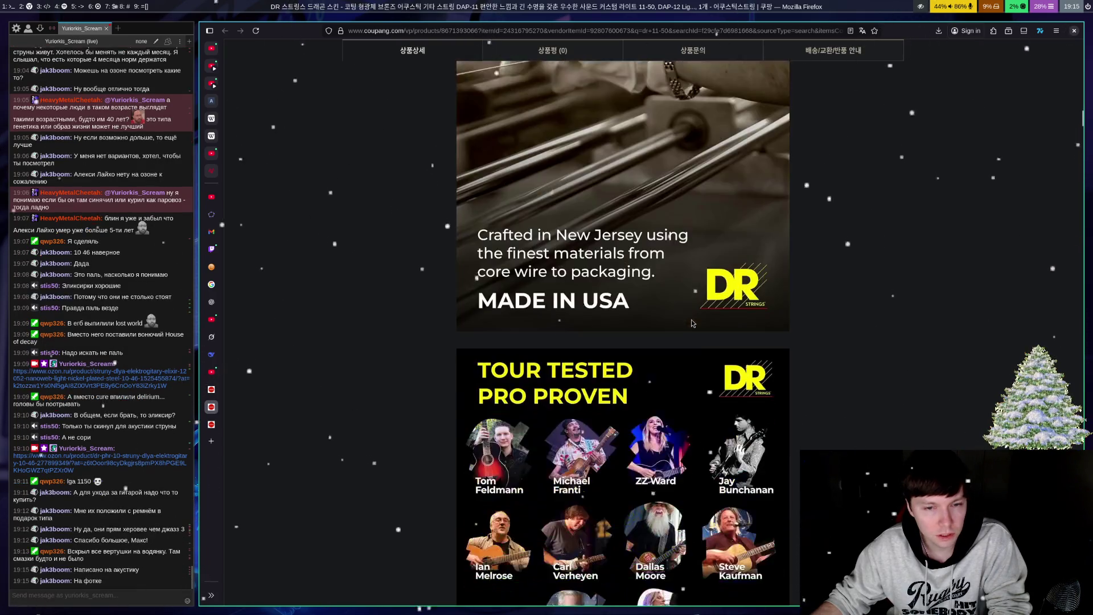
scroll(692, 323, "down", 5)
scroll(691, 319, "down", 4)
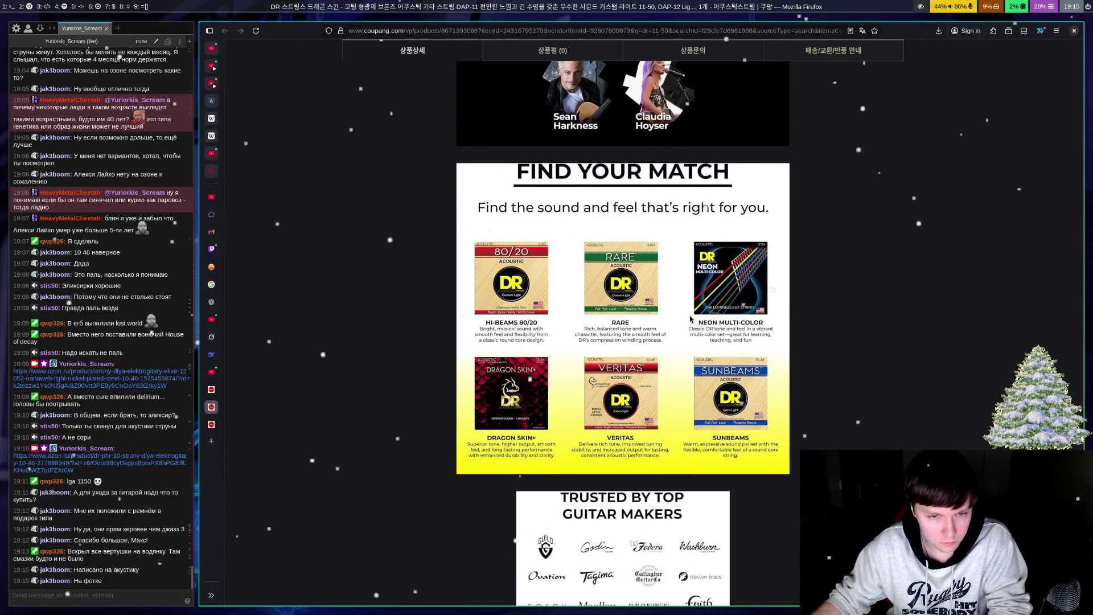
scroll(691, 319, "down", 8)
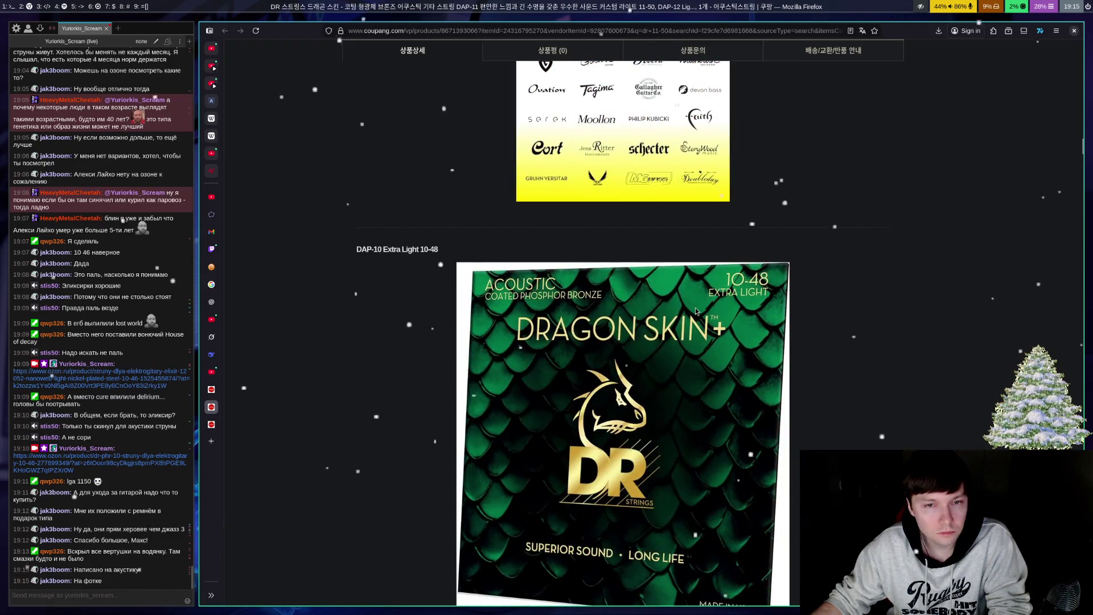
scroll(696, 310, "down", 9)
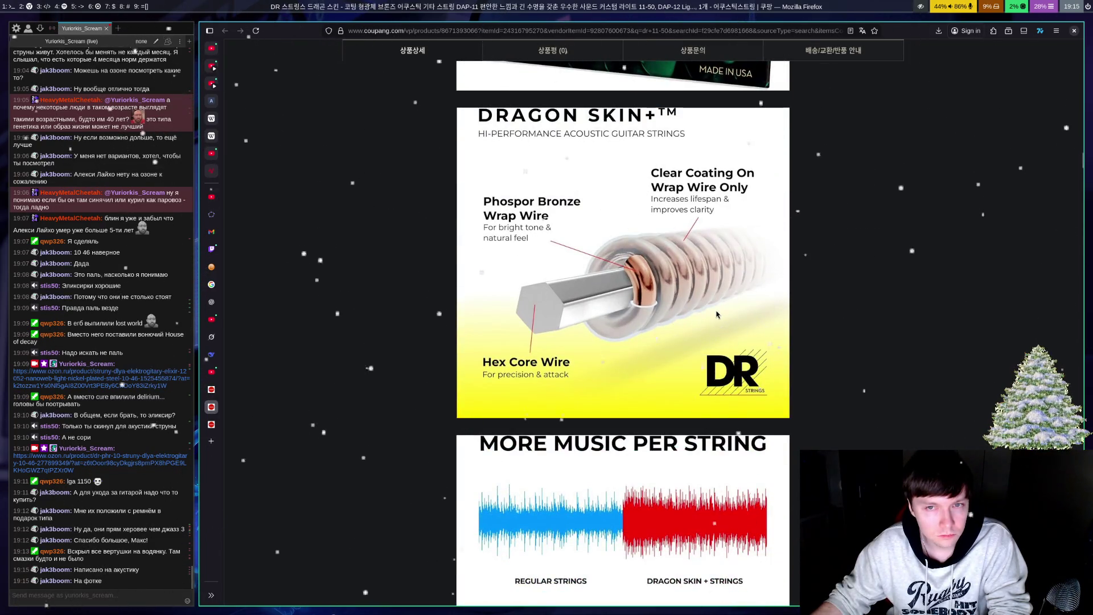
scroll(717, 315, "down", 5)
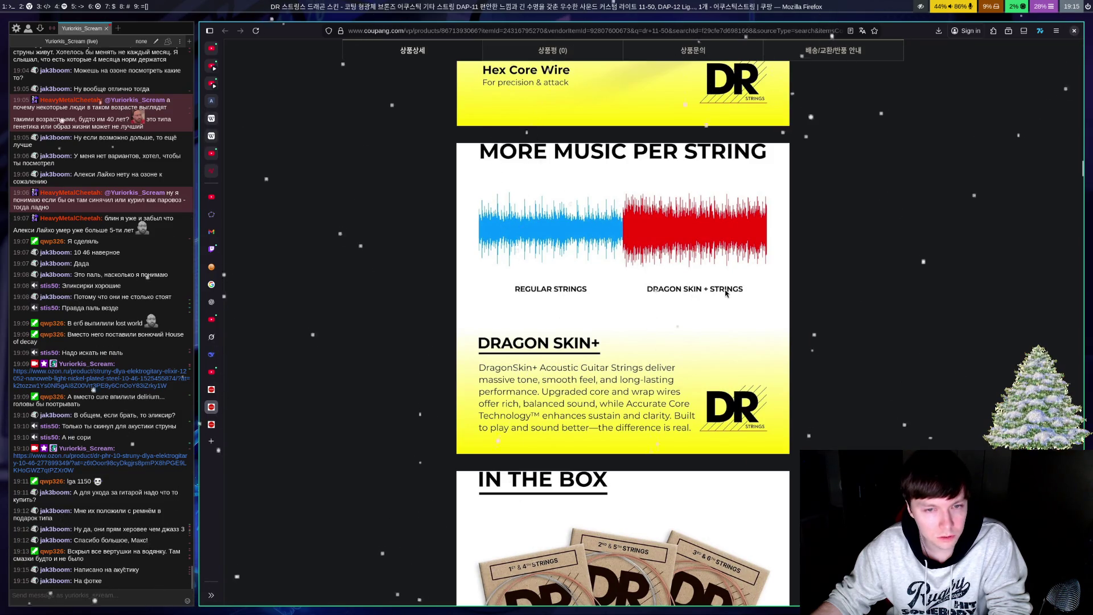
scroll(727, 293, "down", 6)
Step: Finish the Dragon Skin+ details and close that listing, returning to the dr 11-50 results
scroll(737, 299, "up", 3)
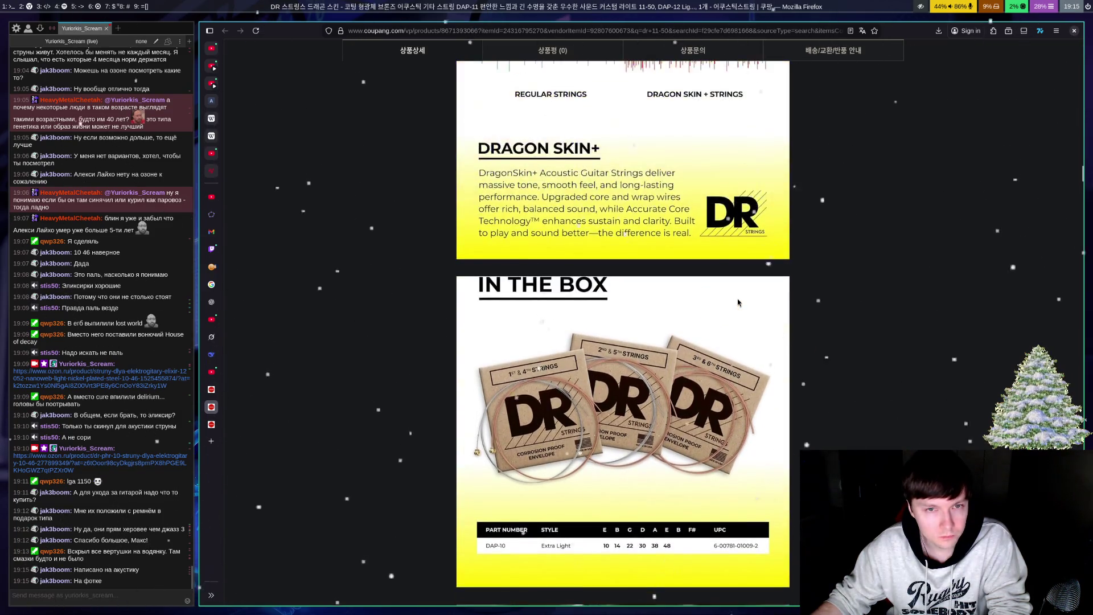
scroll(739, 302, "down", 8)
scroll(739, 304, "down", 4)
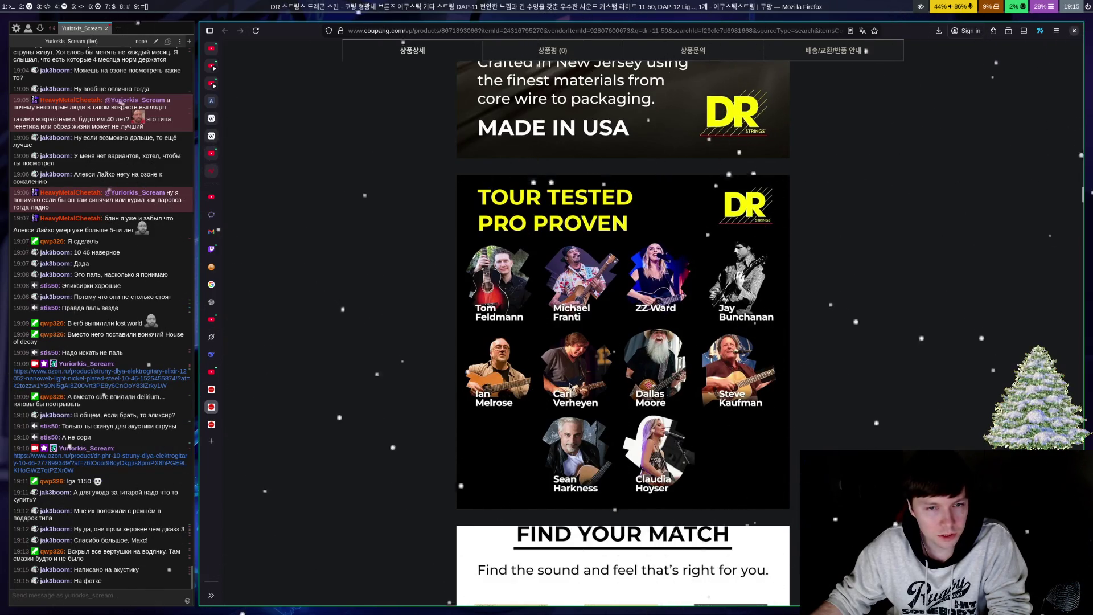
scroll(770, 390, "down", 10)
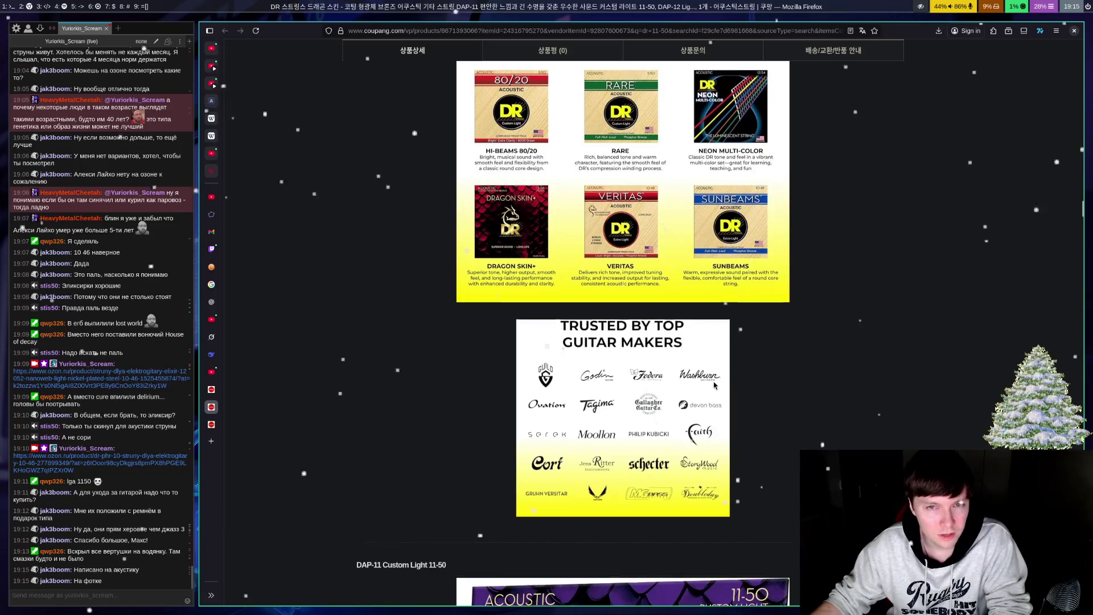
scroll(408, 247, "up", 5)
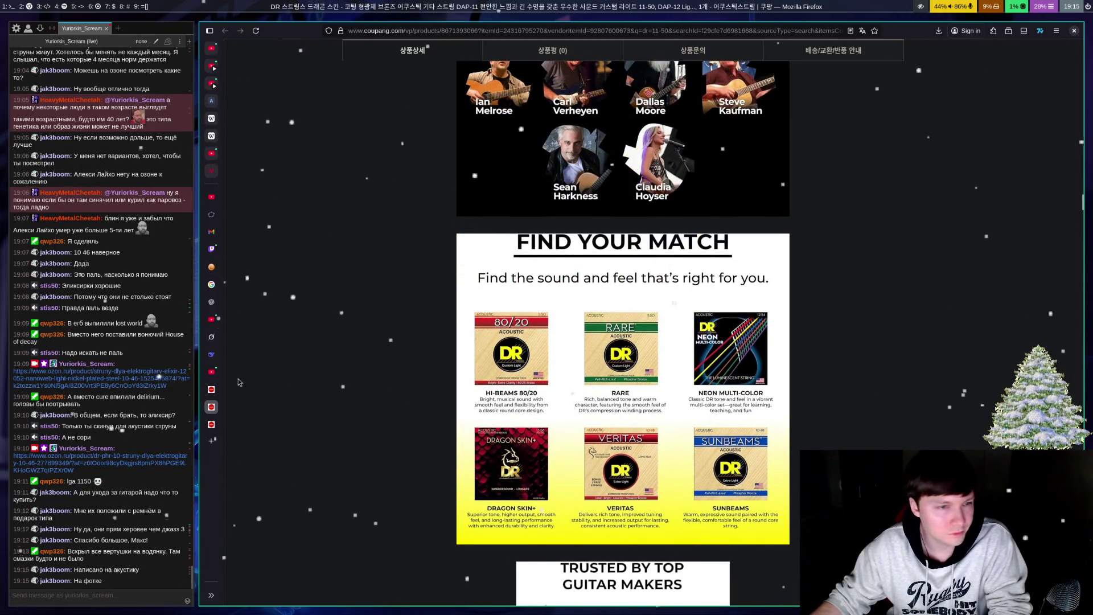
middle_click(211, 407)
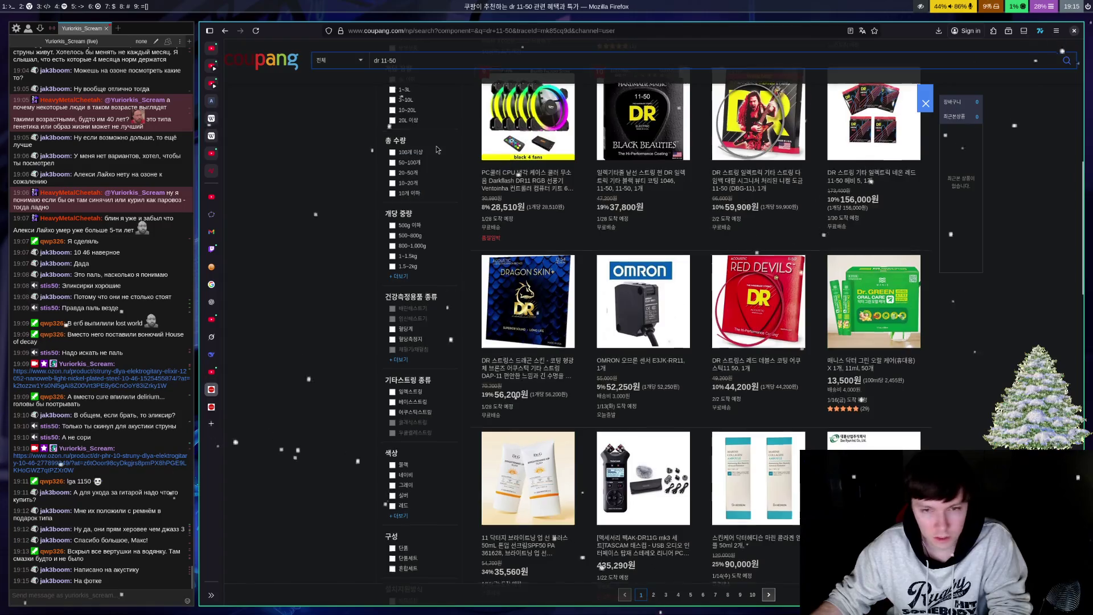
scroll(469, 257, "down", 15)
scroll(470, 257, "down", 5)
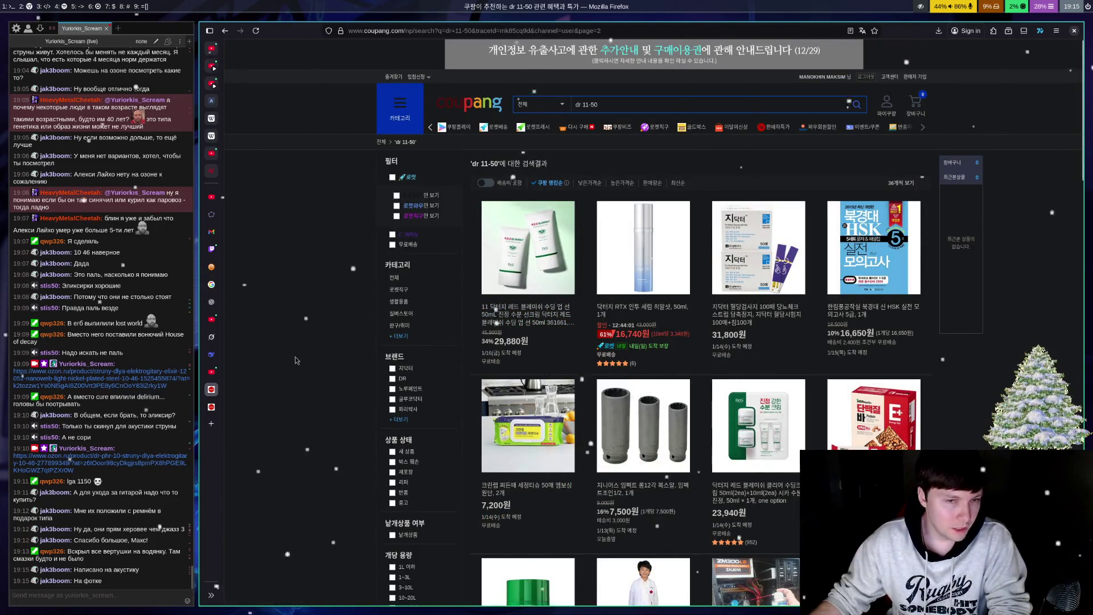
scroll(432, 303, "down", 15)
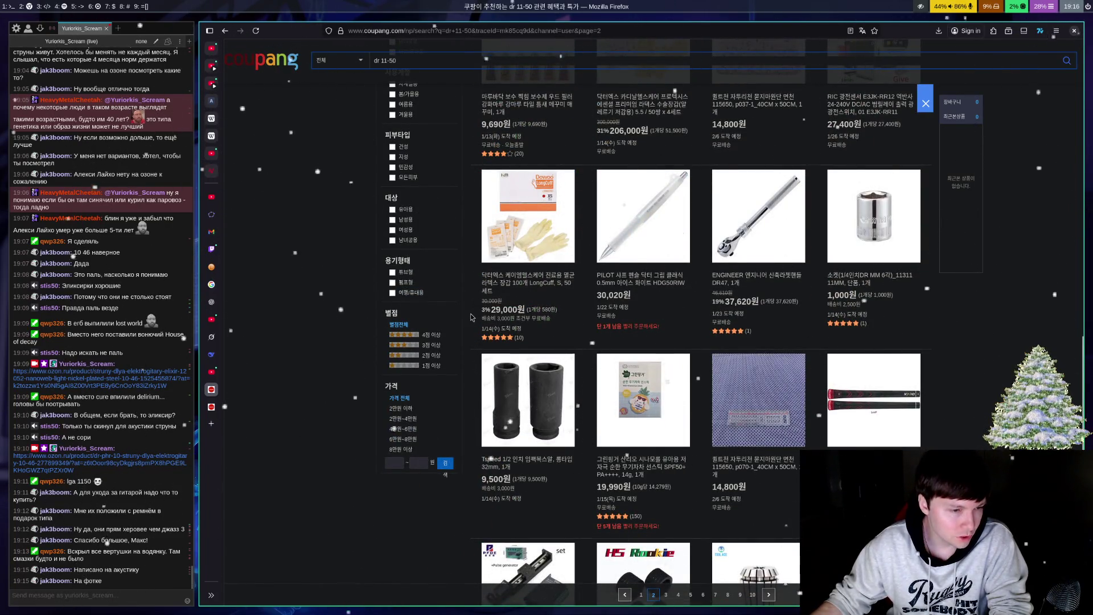
scroll(473, 316, "down", 6)
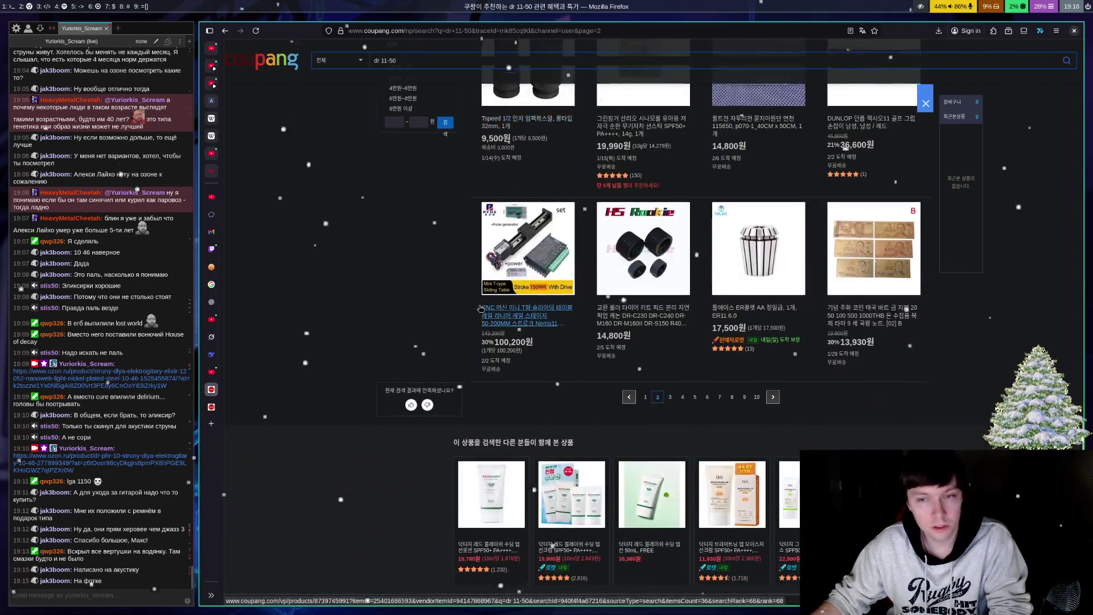
scroll(490, 297, "up", 4)
scroll(490, 297, "down", 4)
left_click(620, 392)
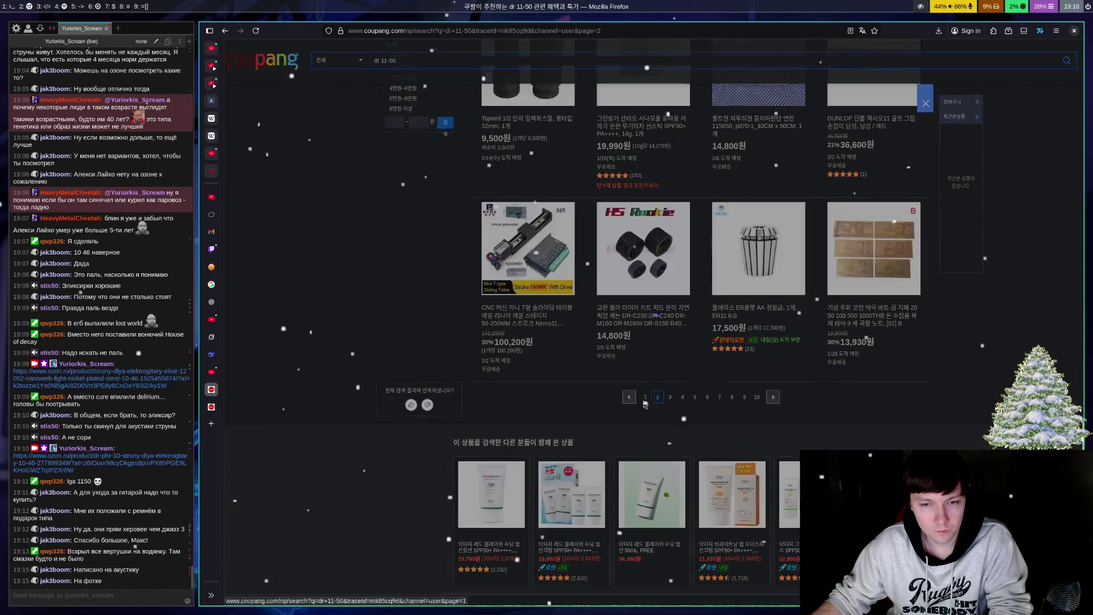
scroll(616, 398, "up", 3)
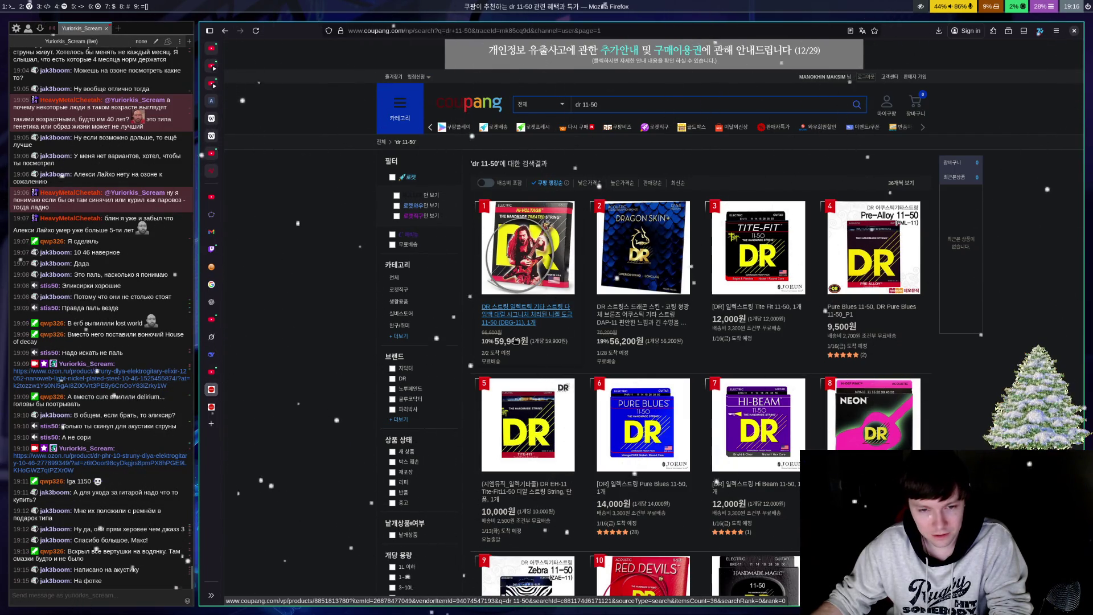
left_click(762, 308)
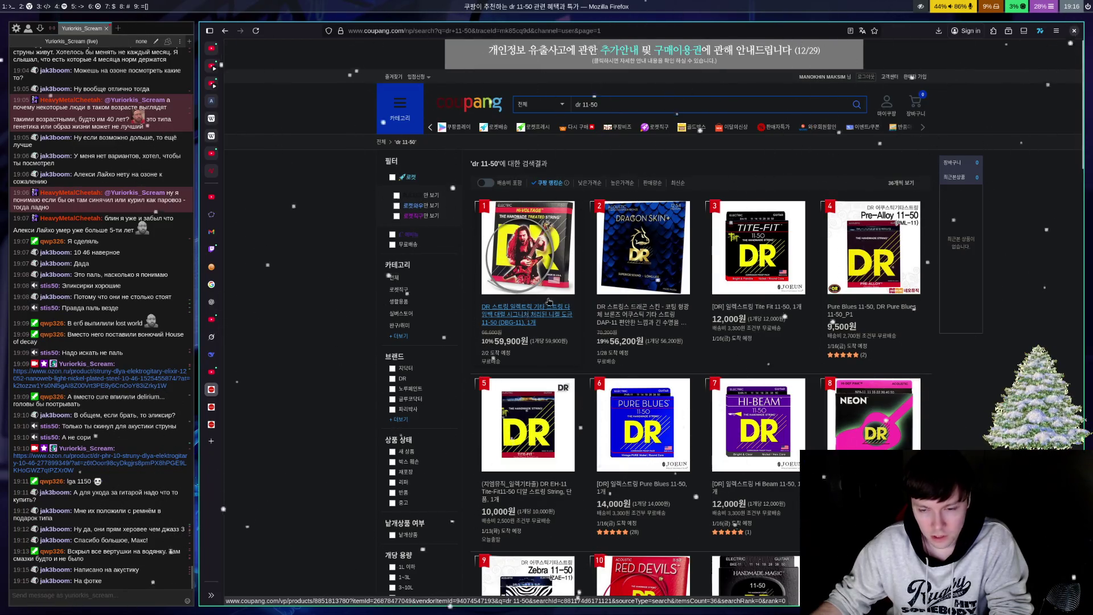
scroll(549, 301, "down", 3)
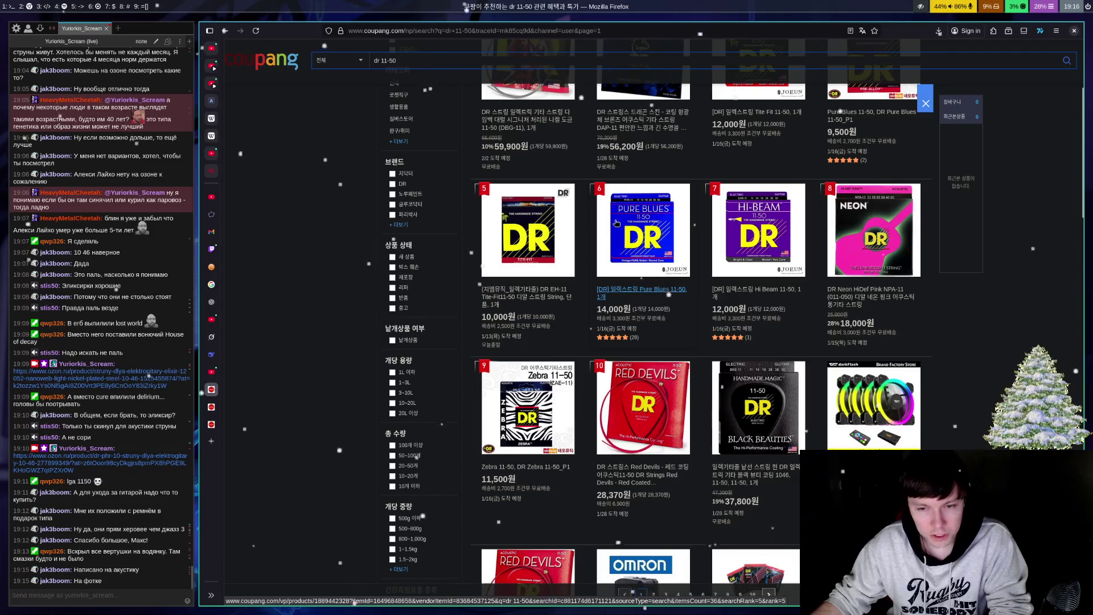
scroll(645, 209, "down", 3)
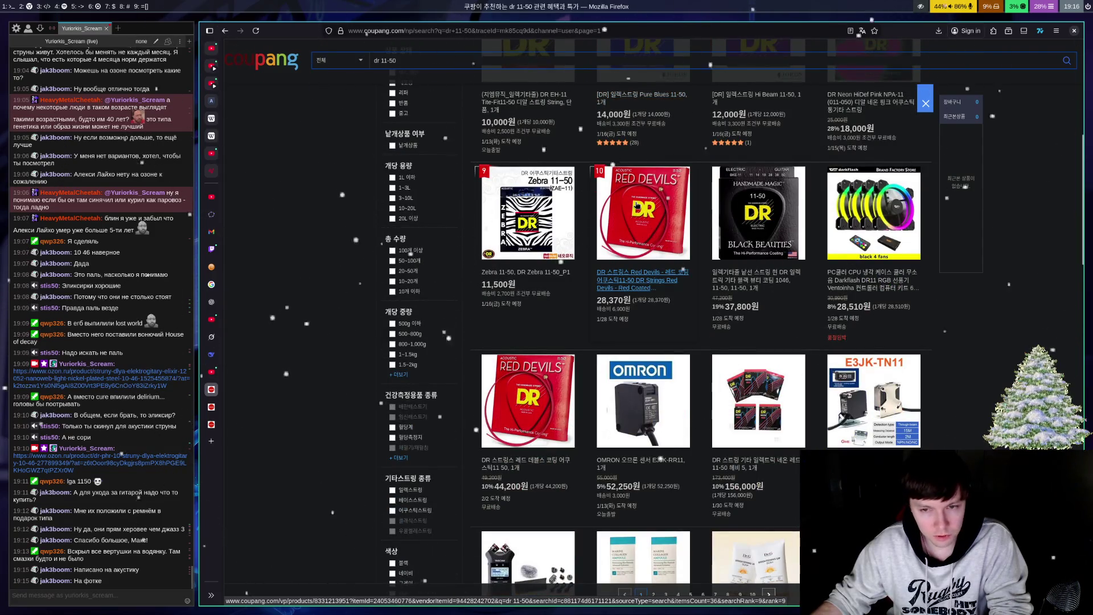
scroll(637, 205, "up", 6)
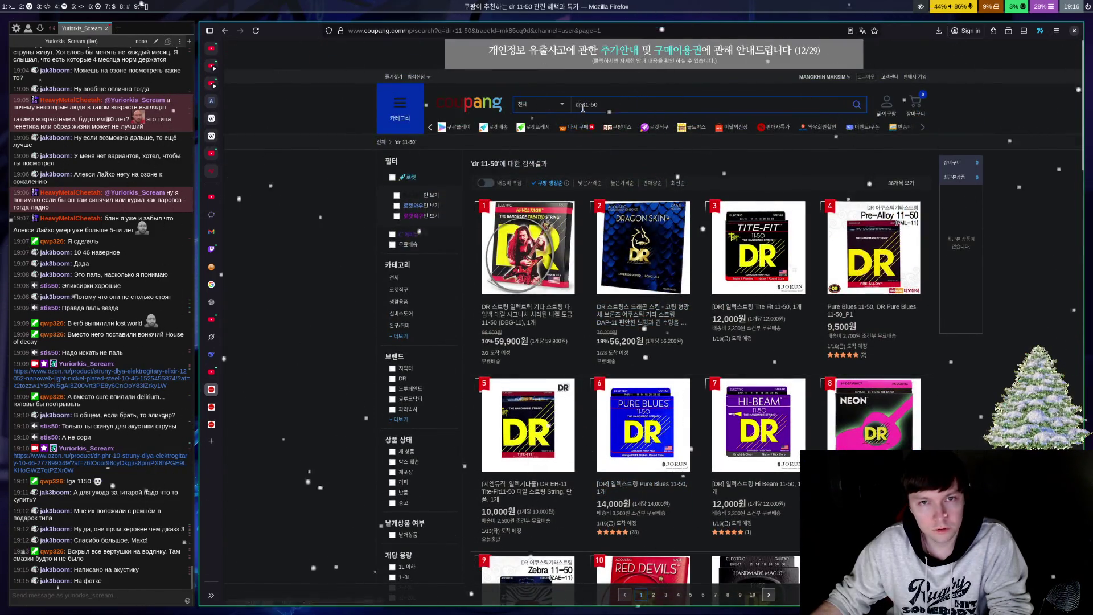
Step: Change the search to 'strings 11-50' and open the Dunlop Heavy Core strings product page
left_click(582, 106)
key("BackSpace")
key("BackSpace")
key("BackSpace")
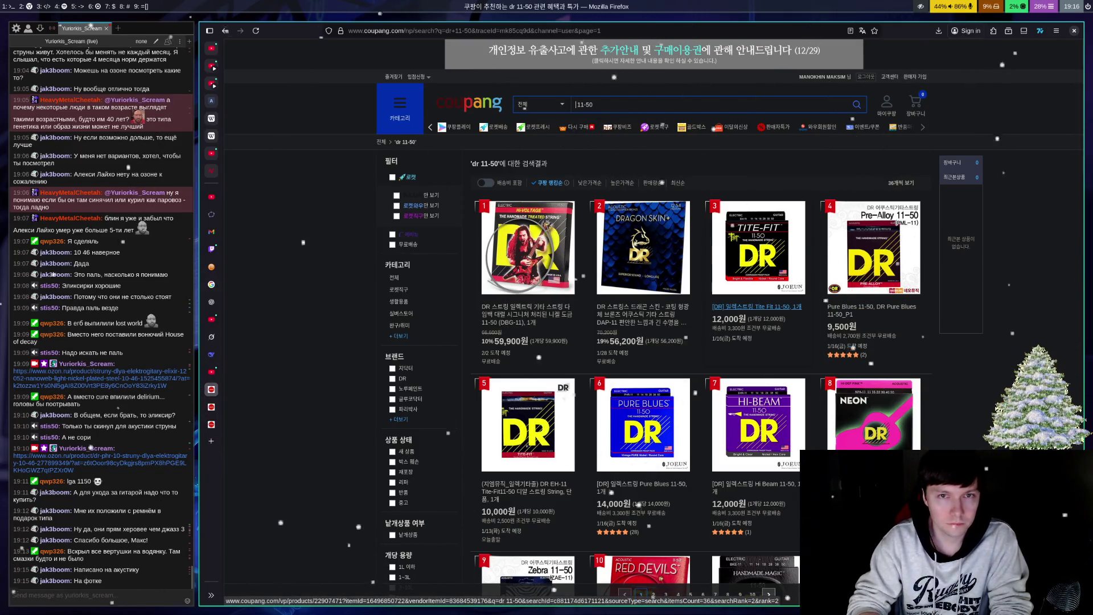
type("ㅇtrings")
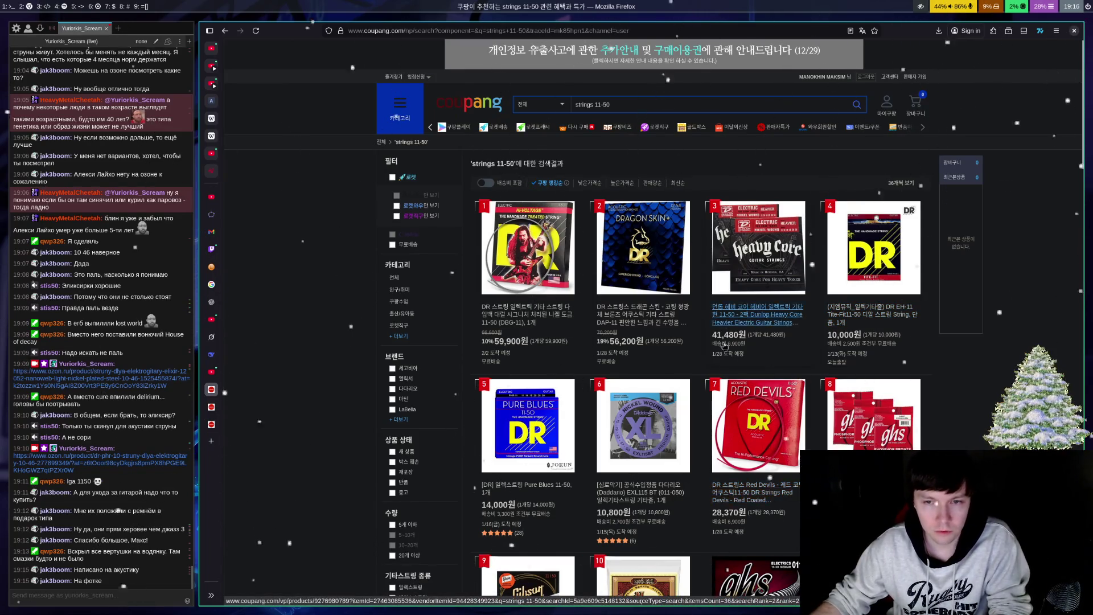
left_click(765, 323)
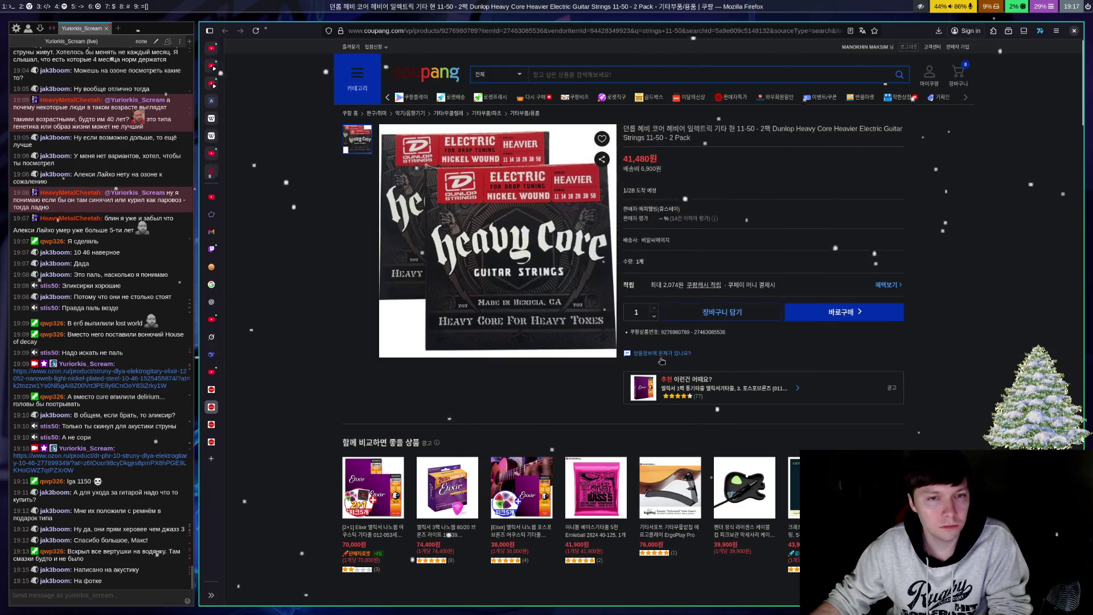
Step: Expand the Dunlop Heavy Core 11-50 2-pack's full product details, then scroll back to the top
scroll(836, 203, "down", 5)
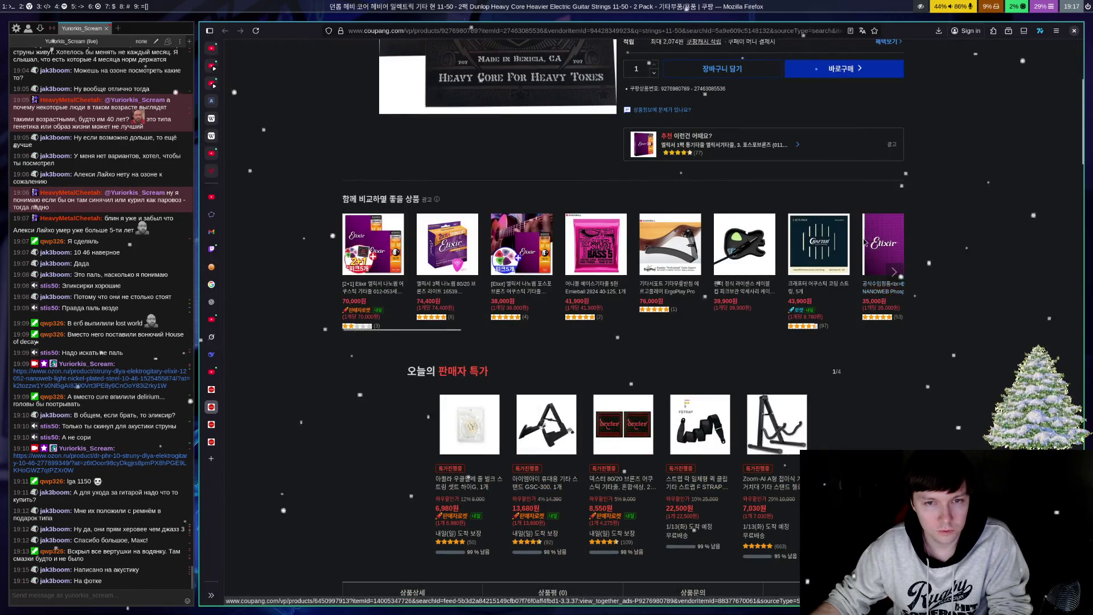
scroll(832, 252, "up", 5)
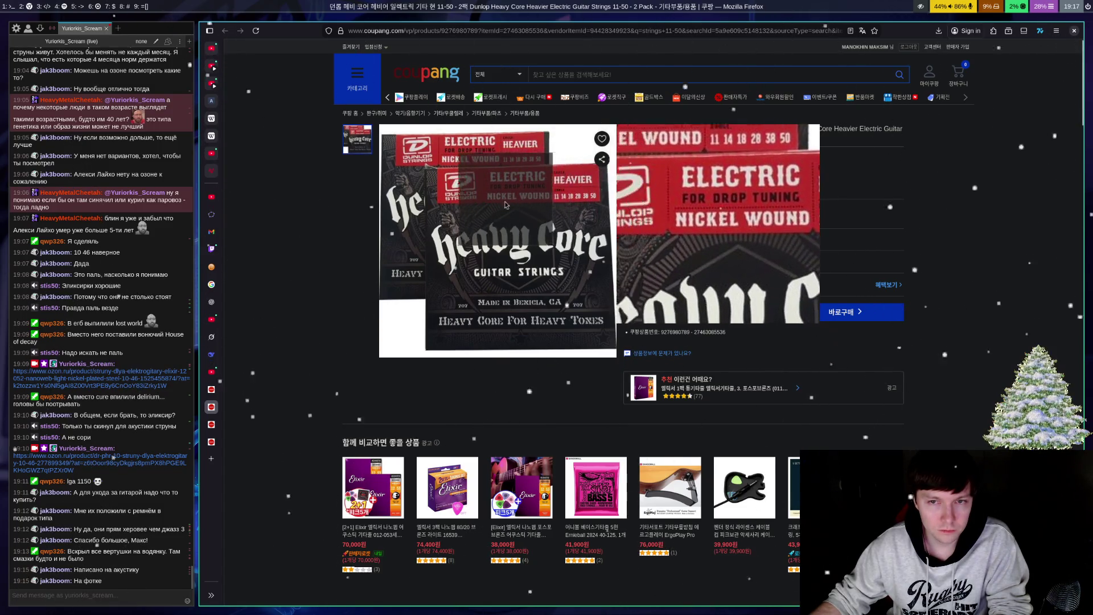
scroll(565, 234, "down", 10)
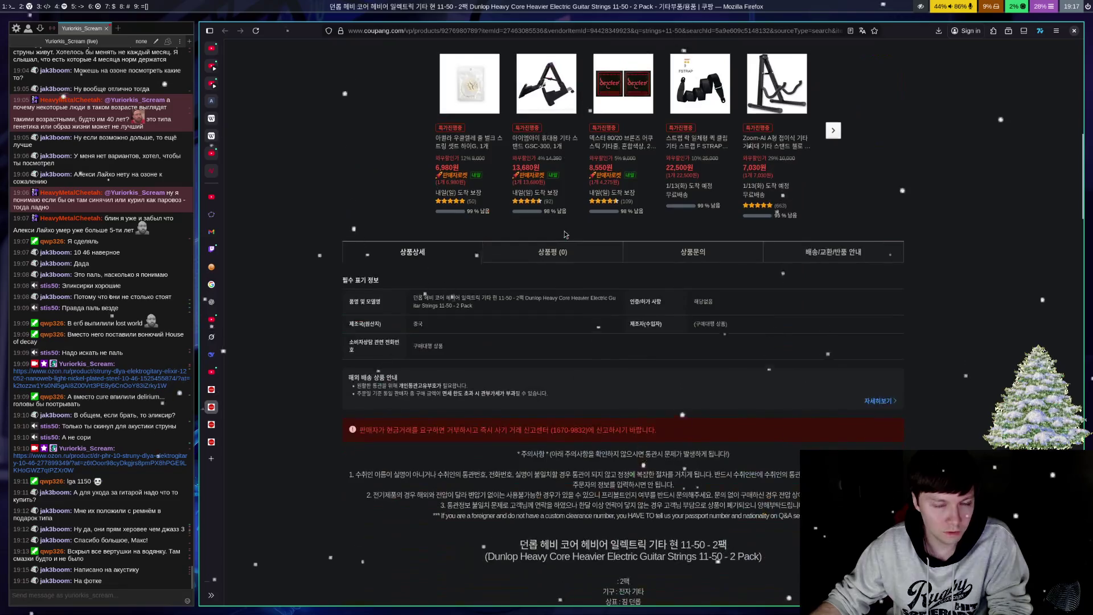
scroll(565, 234, "down", 10)
left_click(640, 399)
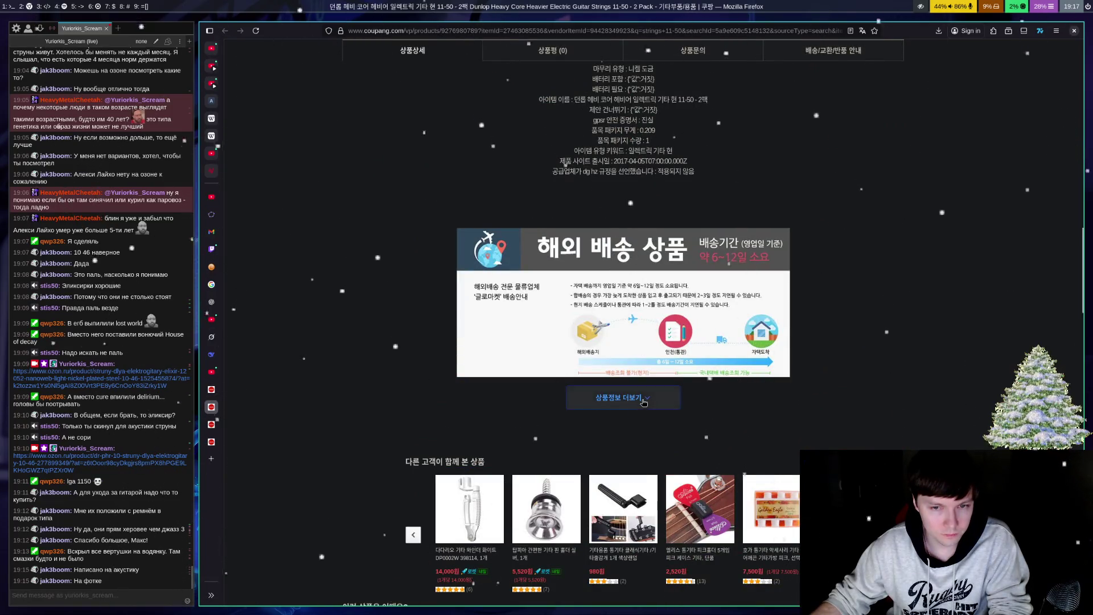
scroll(649, 248, "down", 5)
scroll(650, 248, "up", 3)
scroll(650, 249, "up", 20)
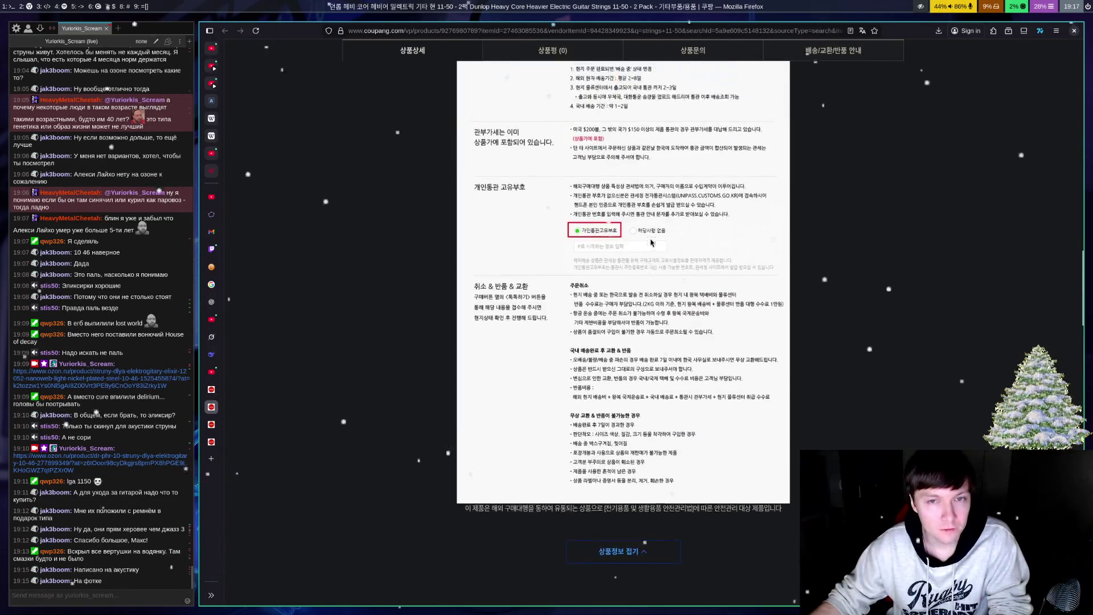
scroll(649, 235, "up", 15)
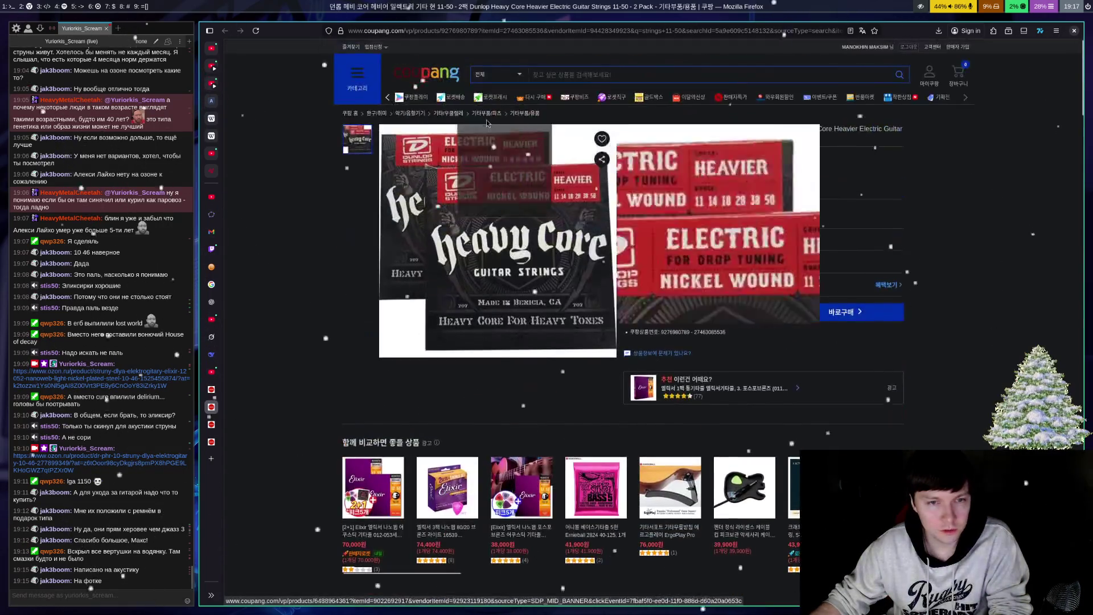
Step: Return to the strings 11-50 results and scroll through the first page
key("alt+Left")
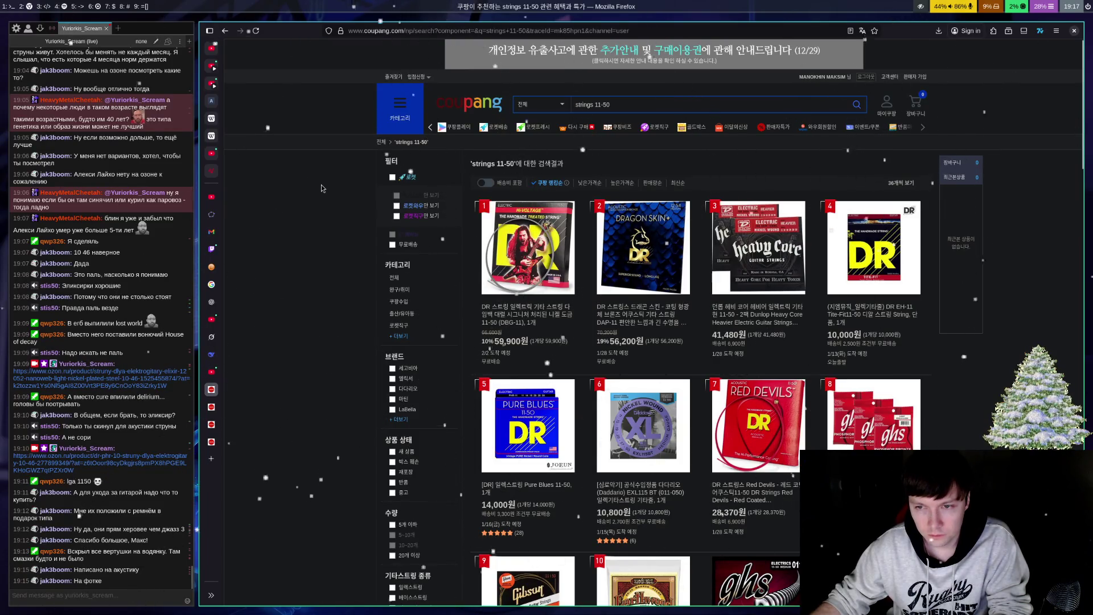
scroll(340, 187, "down", 3)
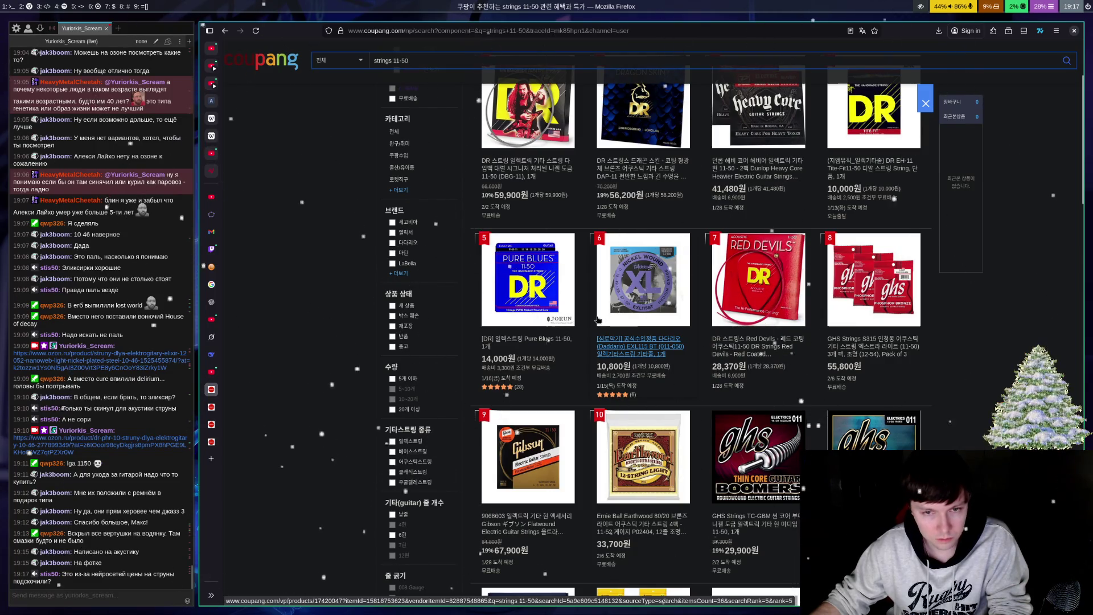
scroll(598, 320, "down", 3)
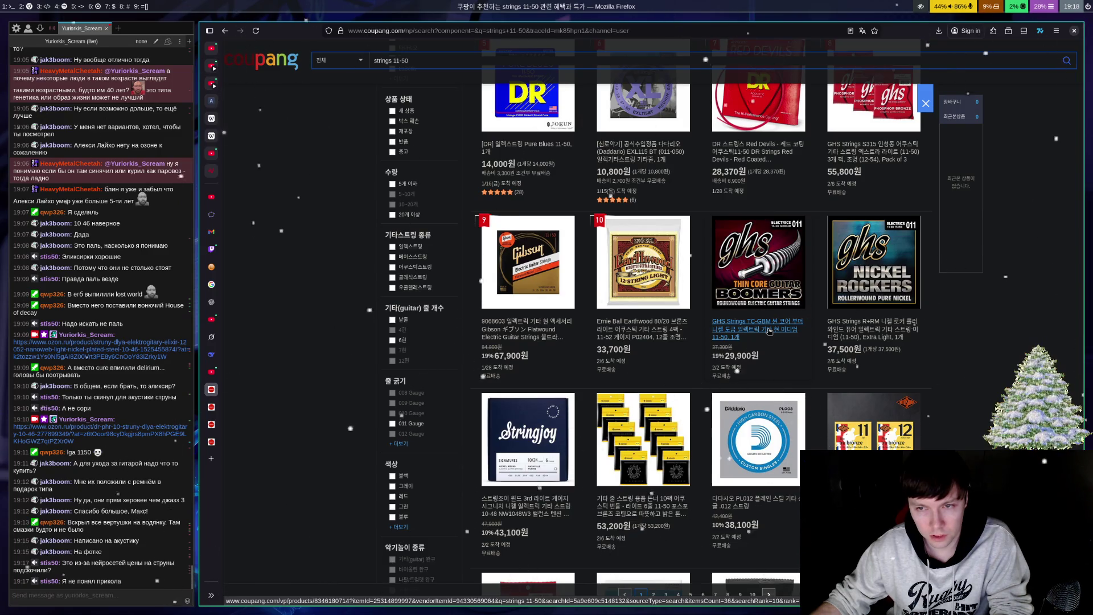
scroll(769, 332, "down", 3)
scroll(773, 329, "down", 2)
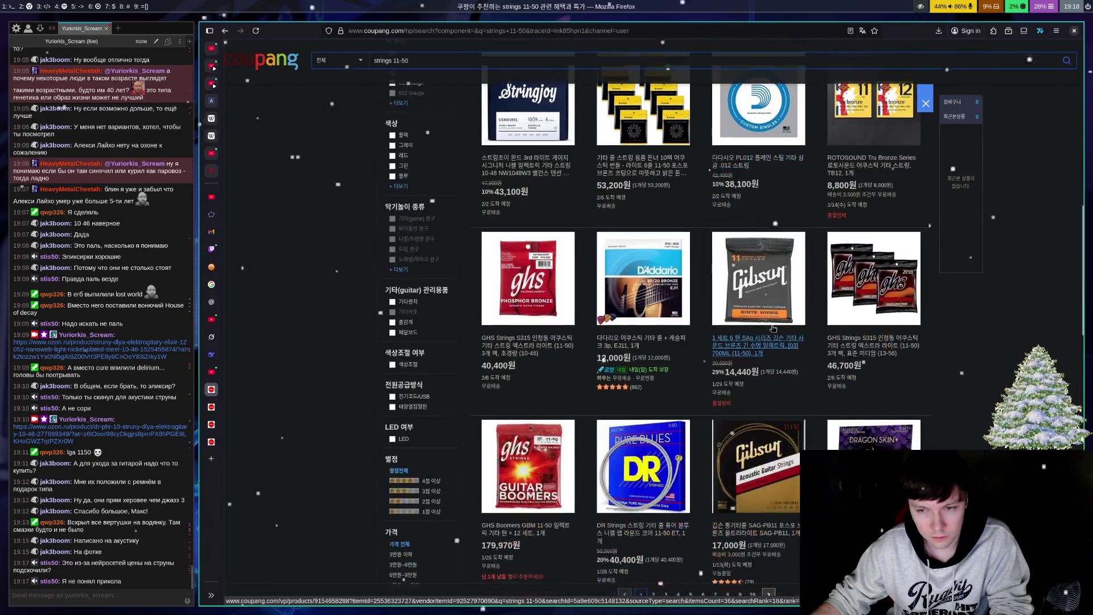
scroll(773, 329, "down", 2)
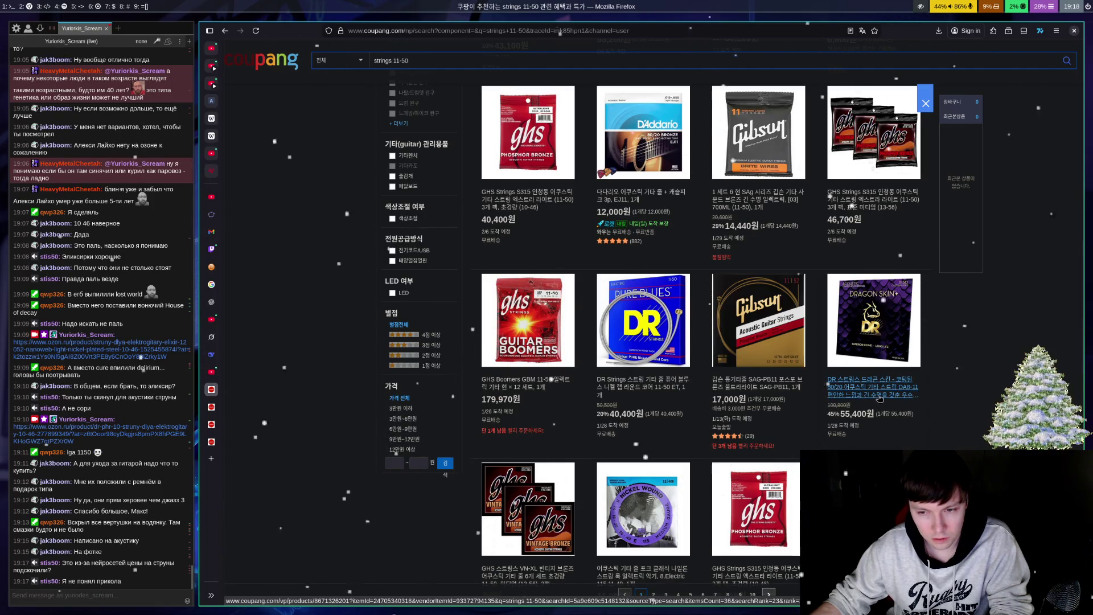
Step: Scroll to the bottom of the first page and go to results page 2
scroll(879, 397, "down", 3)
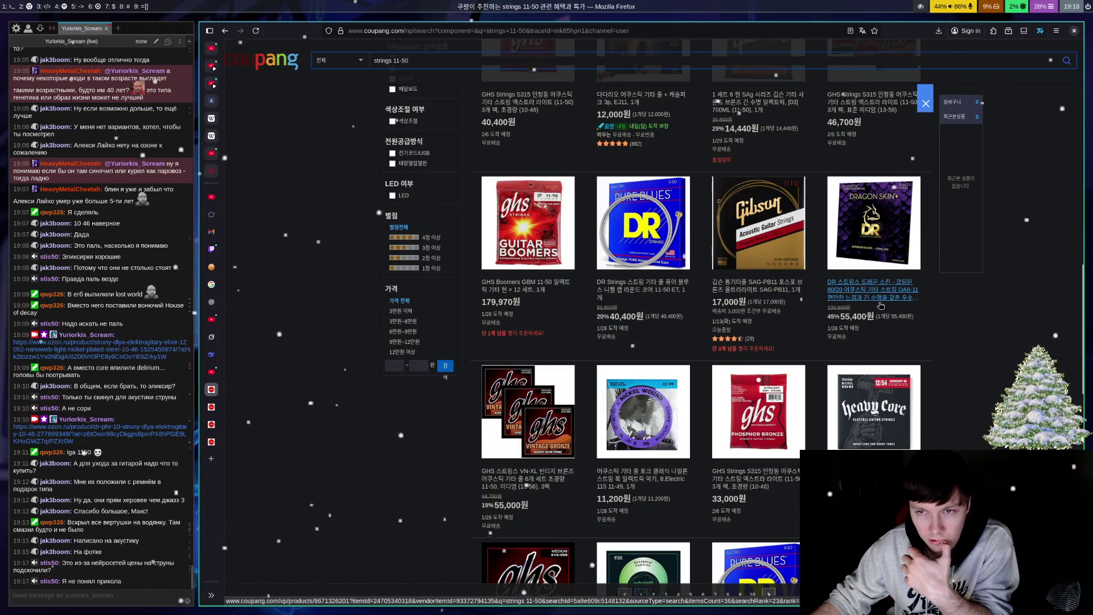
scroll(906, 352, "down", 3)
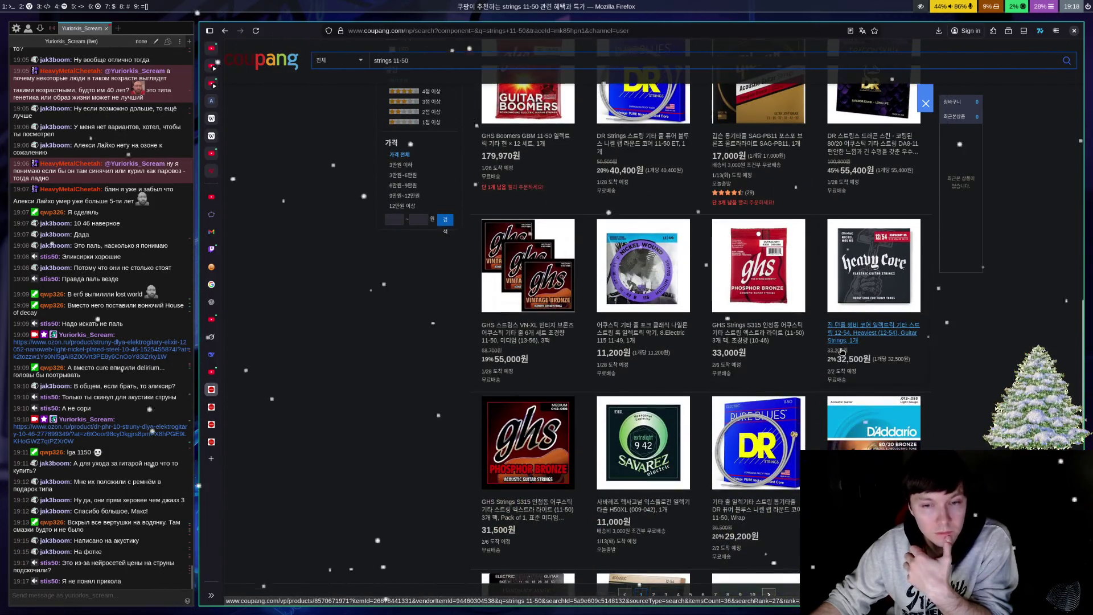
scroll(843, 352, "down", 2)
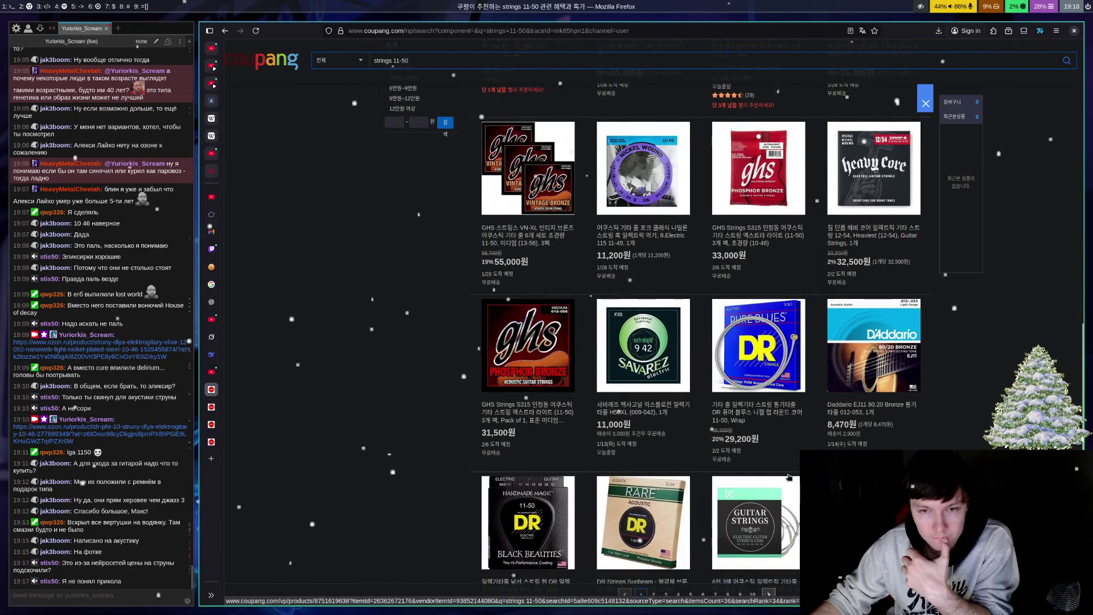
scroll(777, 468, "down", 4)
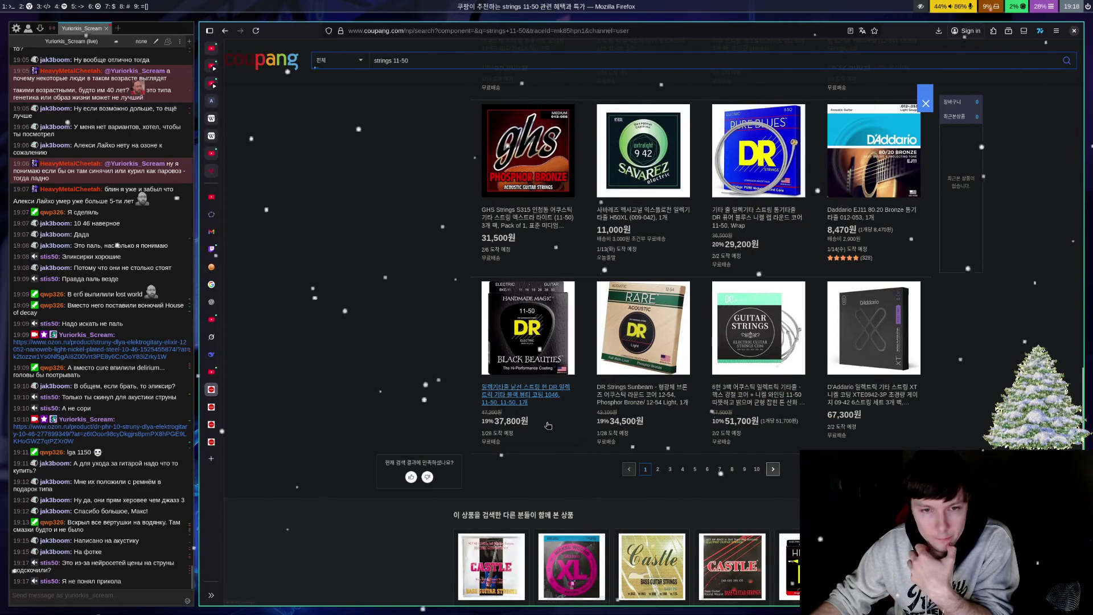
left_click(662, 473)
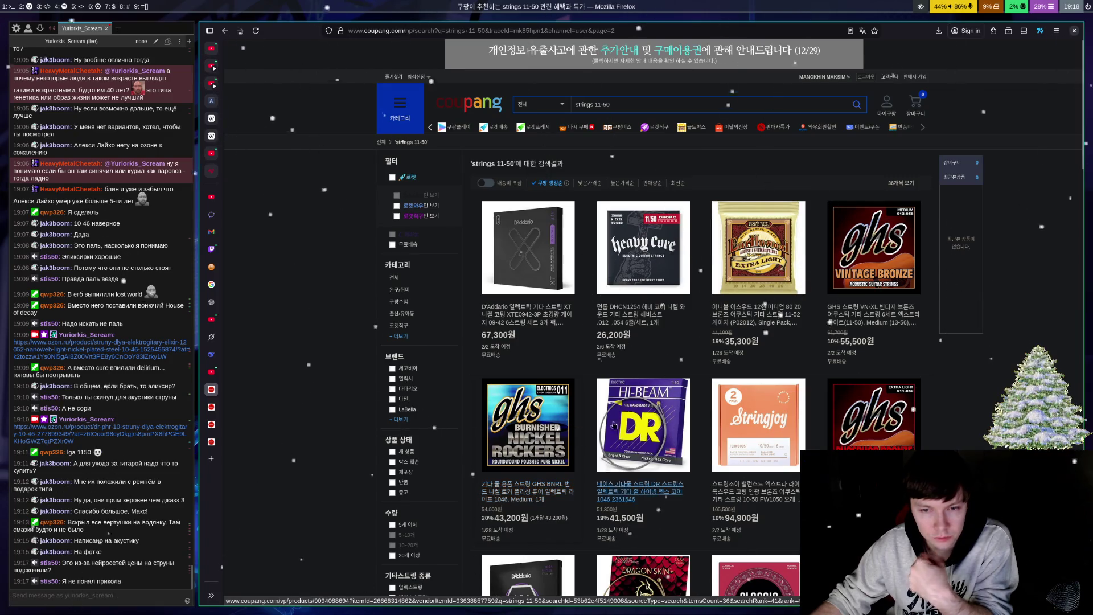
Step: Open the DR Strings Dimebag Darrell product page, then return to results page 2
scroll(835, 434, "down", 4)
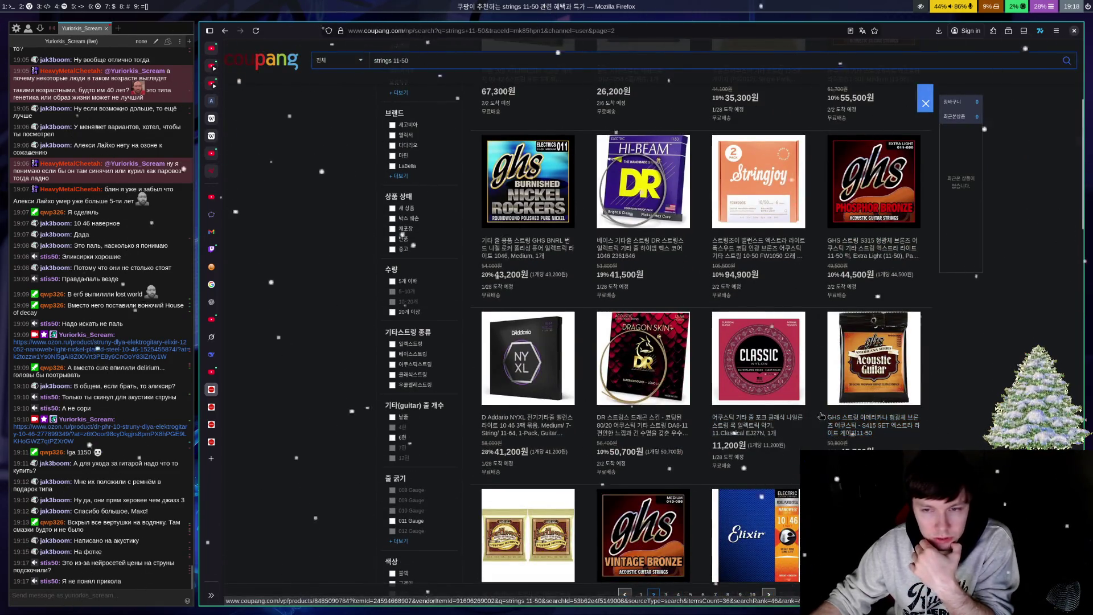
scroll(820, 399, "down", 3)
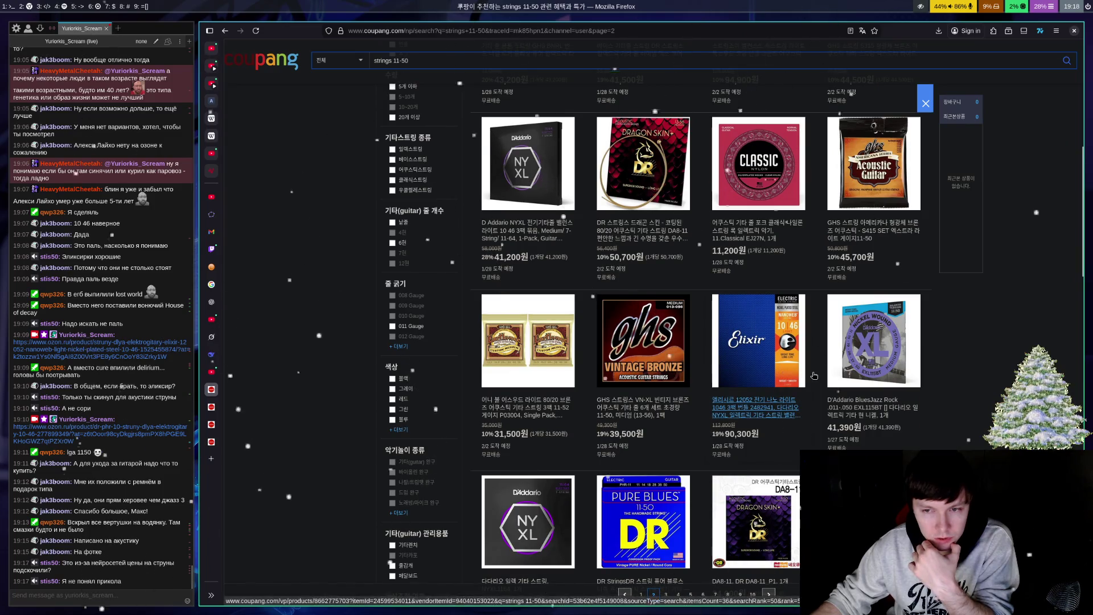
scroll(814, 376, "down", 3)
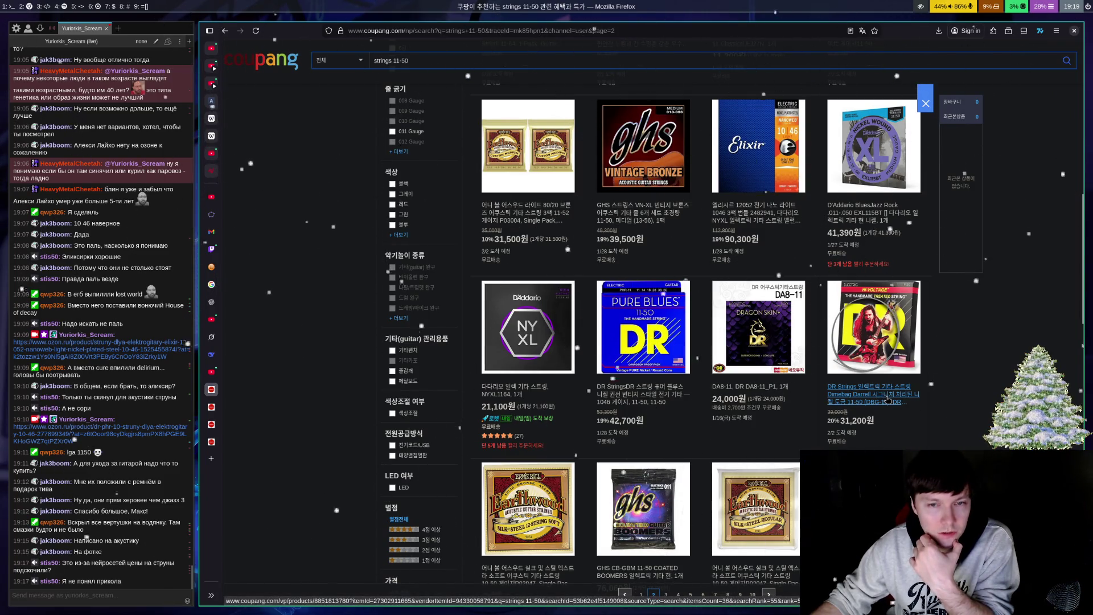
left_click(888, 400)
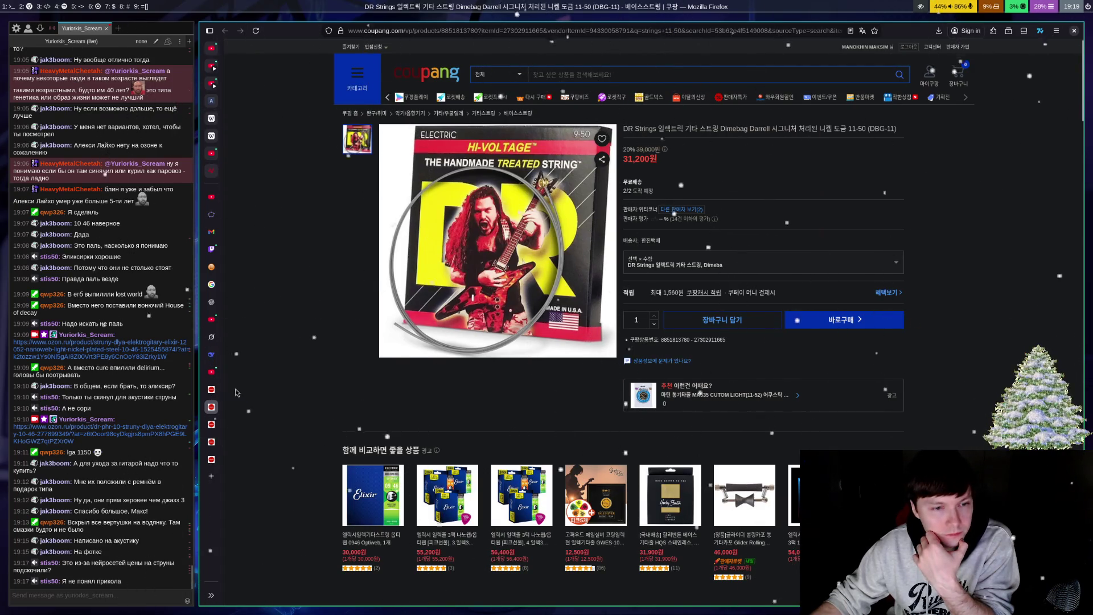
key("alt+Left")
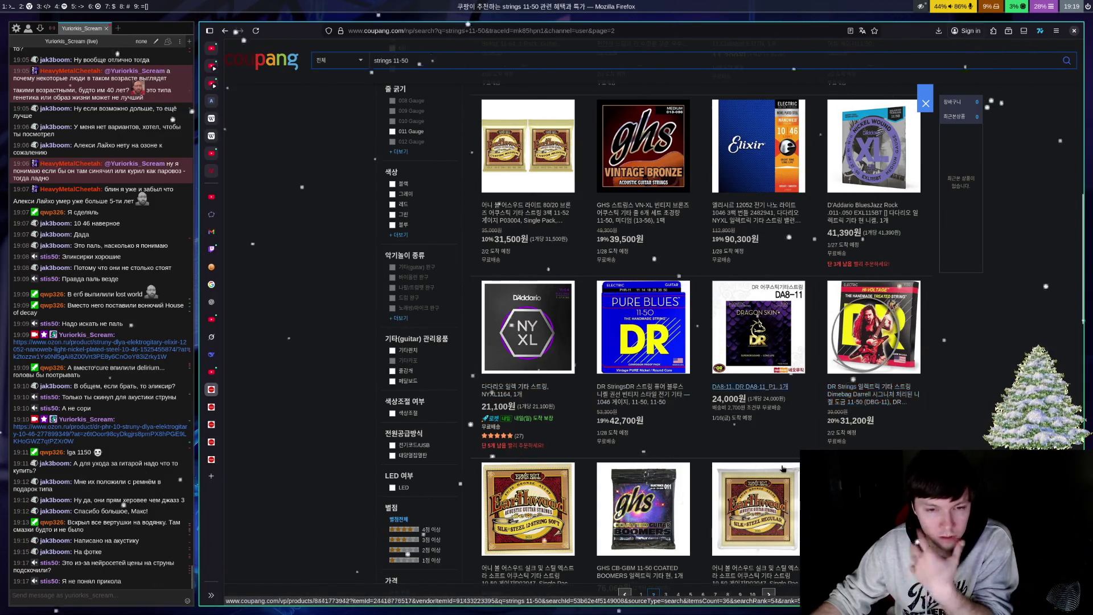
Step: Scroll to the bottom of page 2 and go to results page 3
scroll(663, 295, "down", 3)
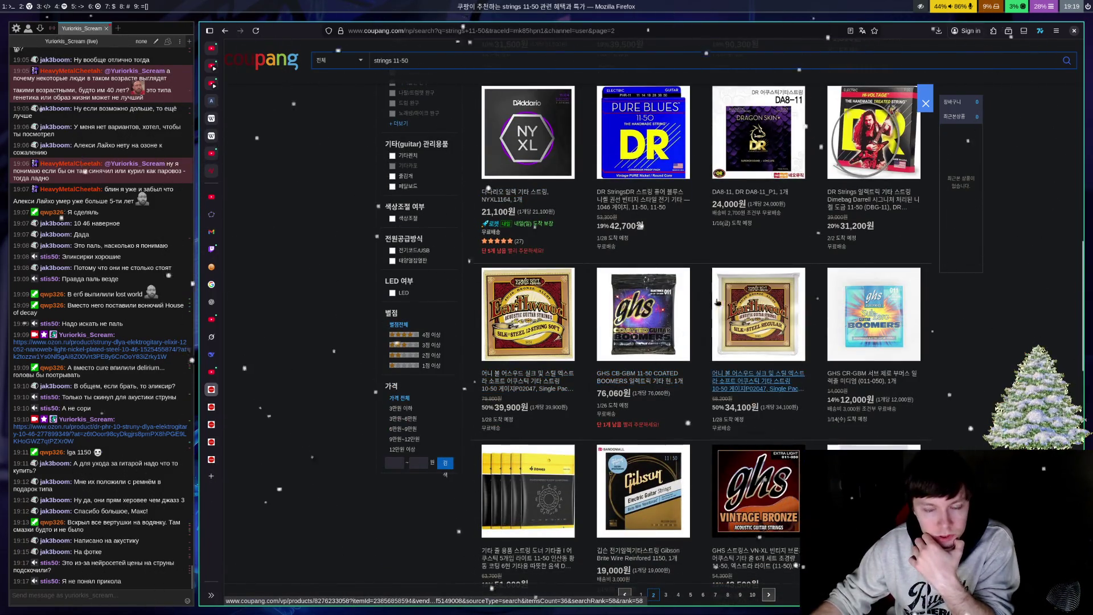
scroll(705, 270, "down", 3)
scroll(705, 274, "down", 5)
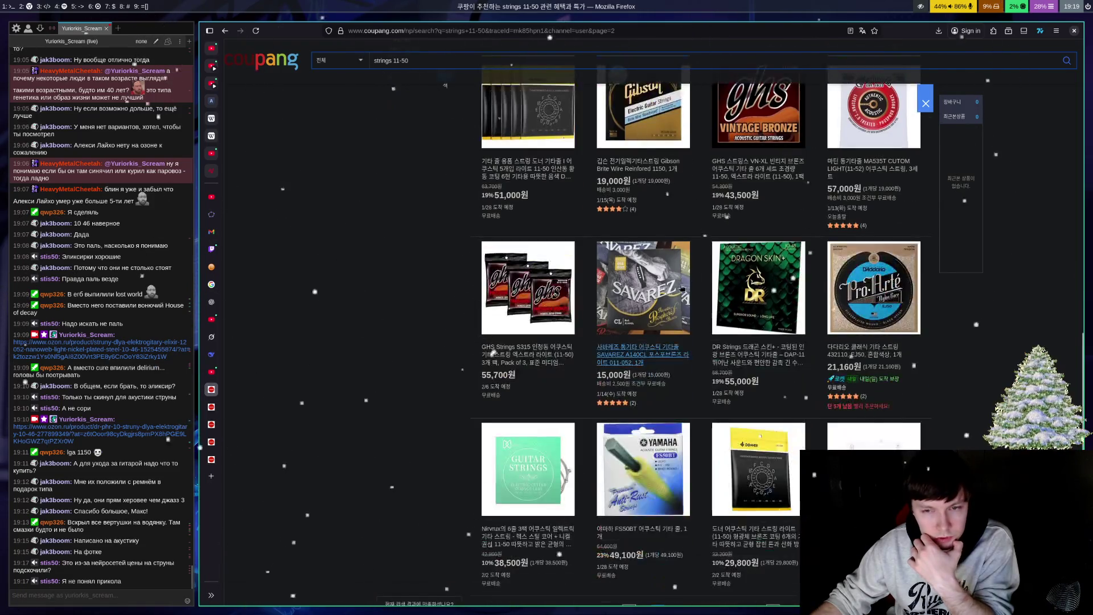
scroll(644, 341, "down", 5)
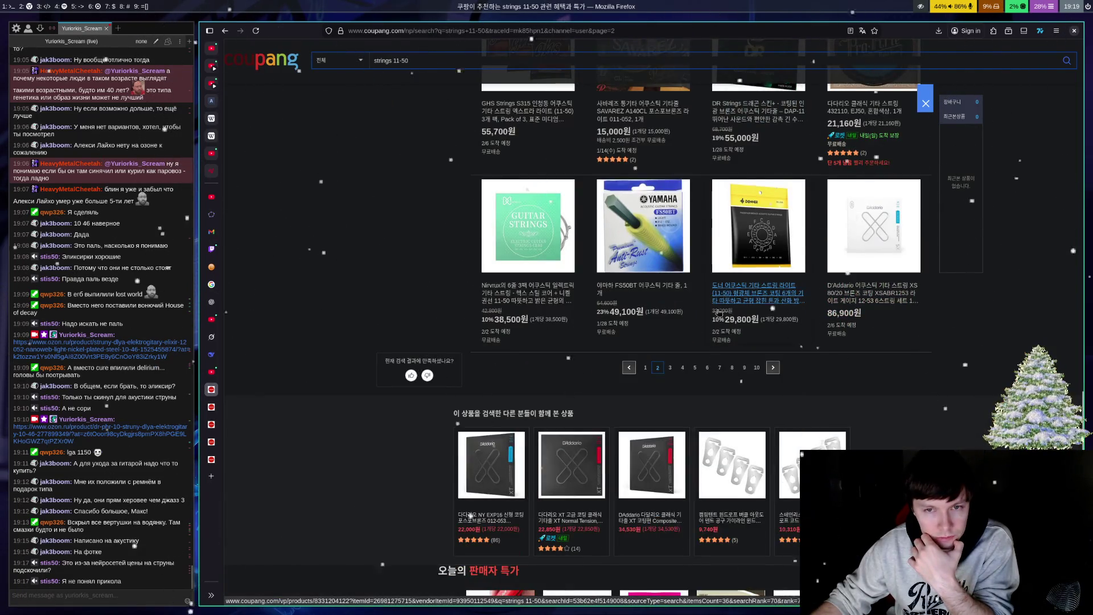
left_click(671, 368)
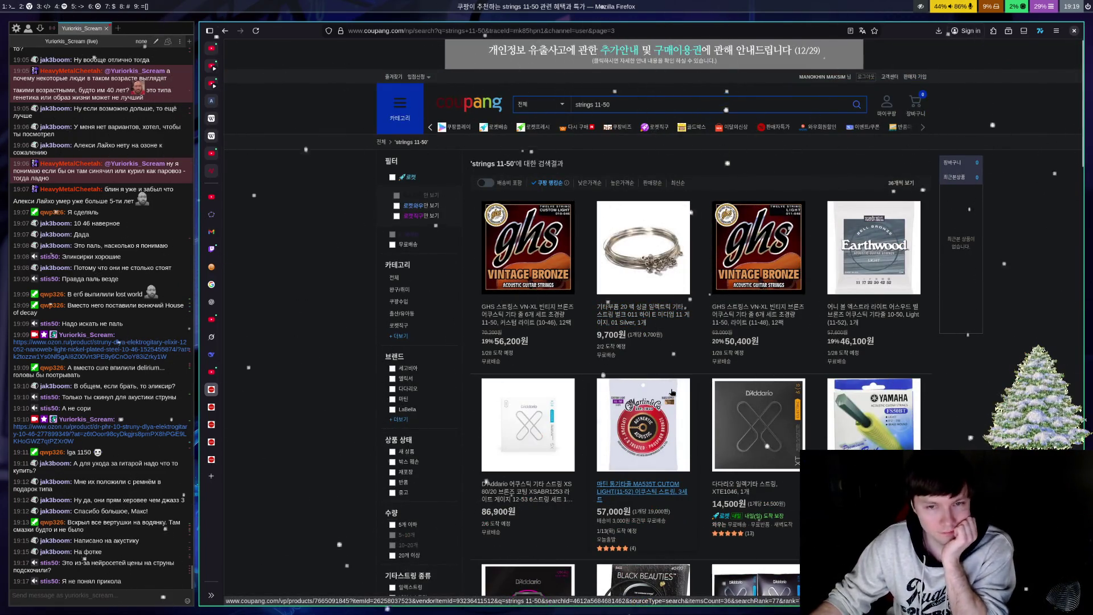
Step: Scroll through the page 3 string listings to the bottom and go to page 4
scroll(672, 392, "down", 4)
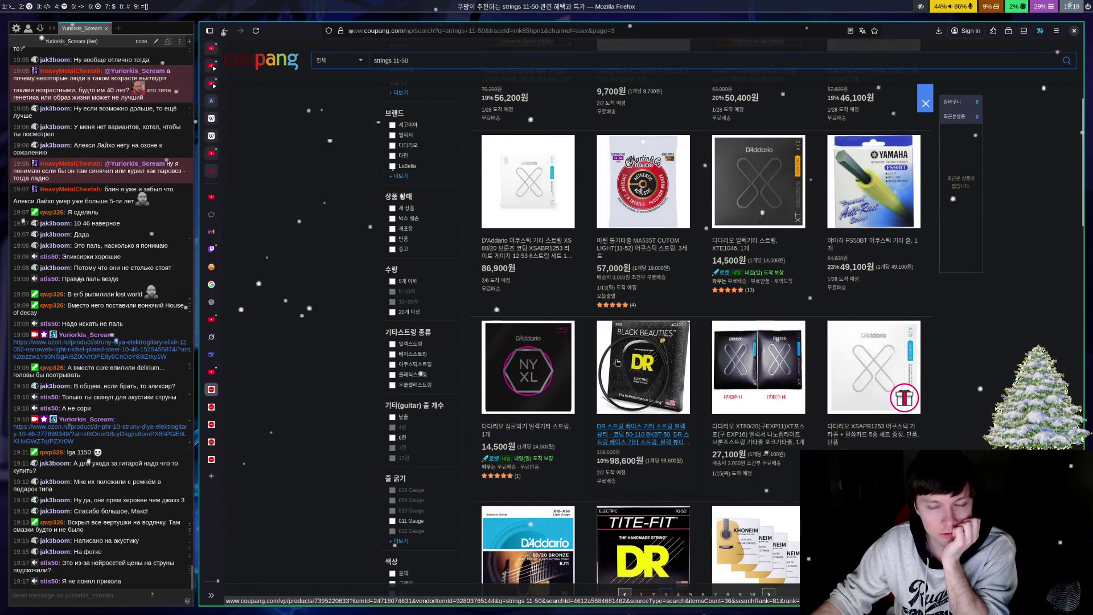
scroll(651, 416, "down", 3)
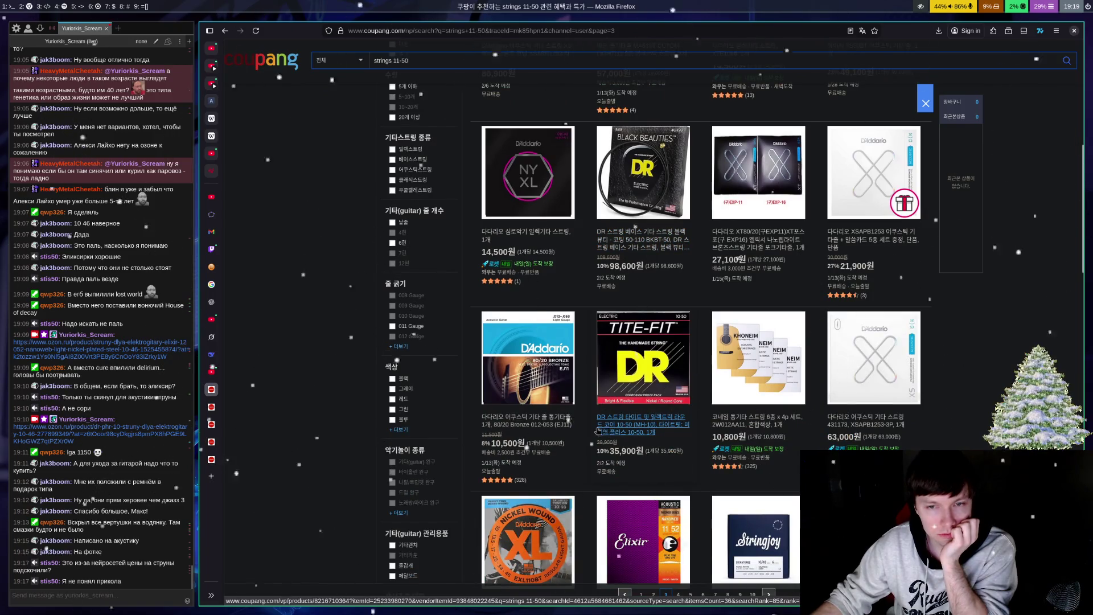
scroll(587, 410, "down", 1)
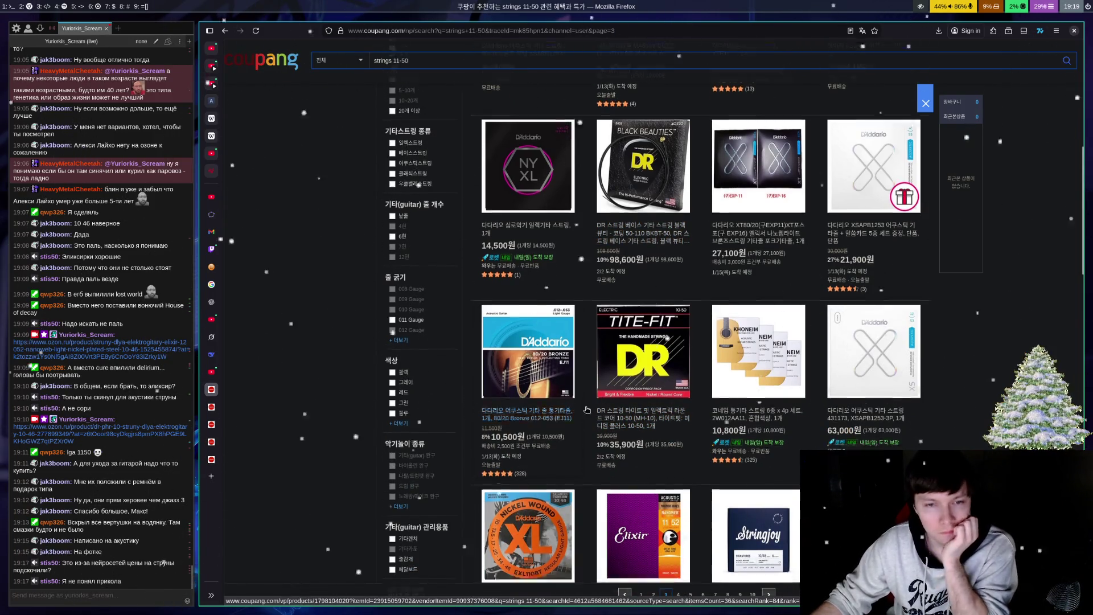
scroll(587, 410, "down", 3)
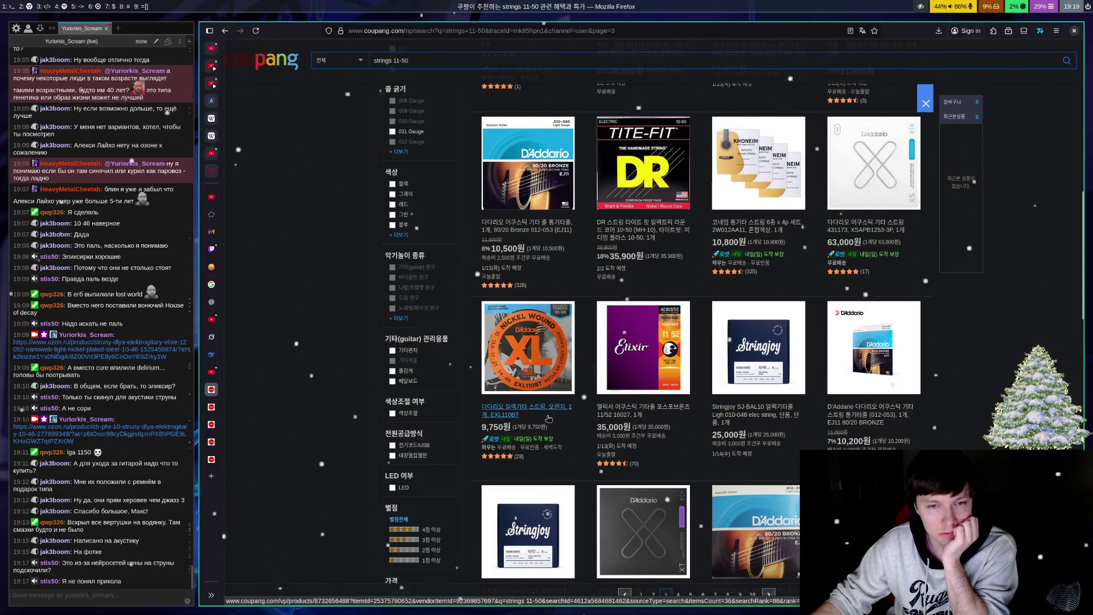
scroll(548, 419, "down", 4)
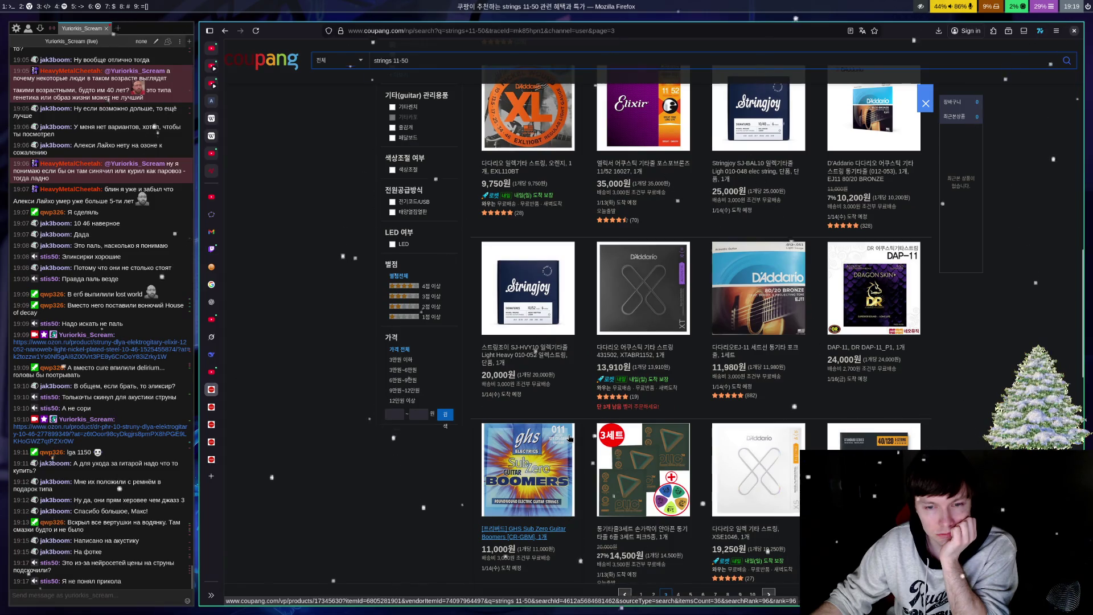
scroll(570, 438, "down", 4)
scroll(571, 438, "down", 3)
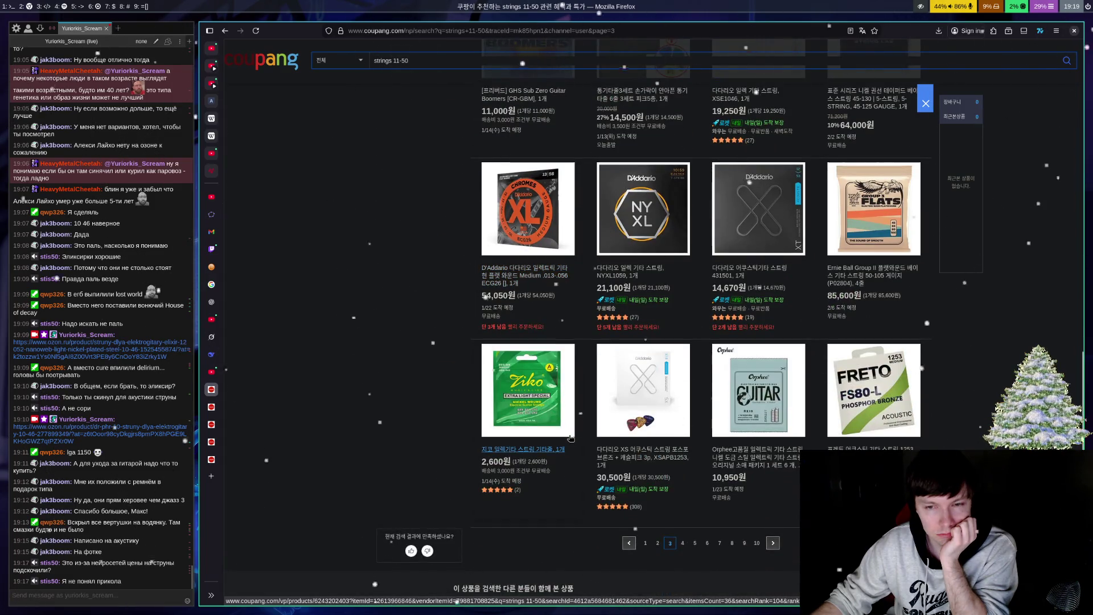
left_click(683, 547)
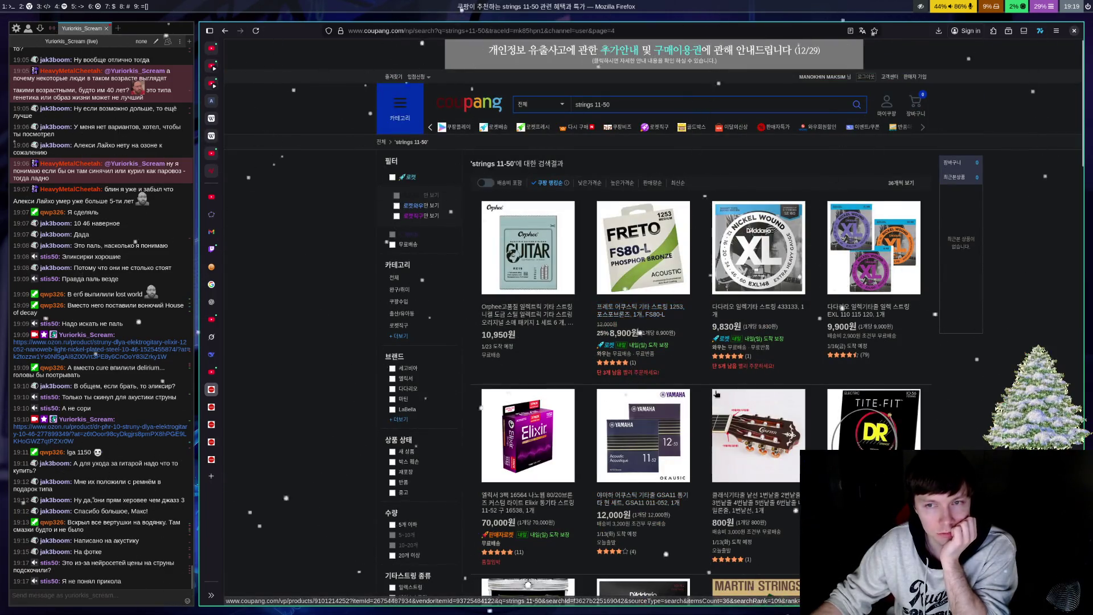
Step: Scroll through the page 4 string listings and go to results page 5
scroll(658, 440, "down", 2)
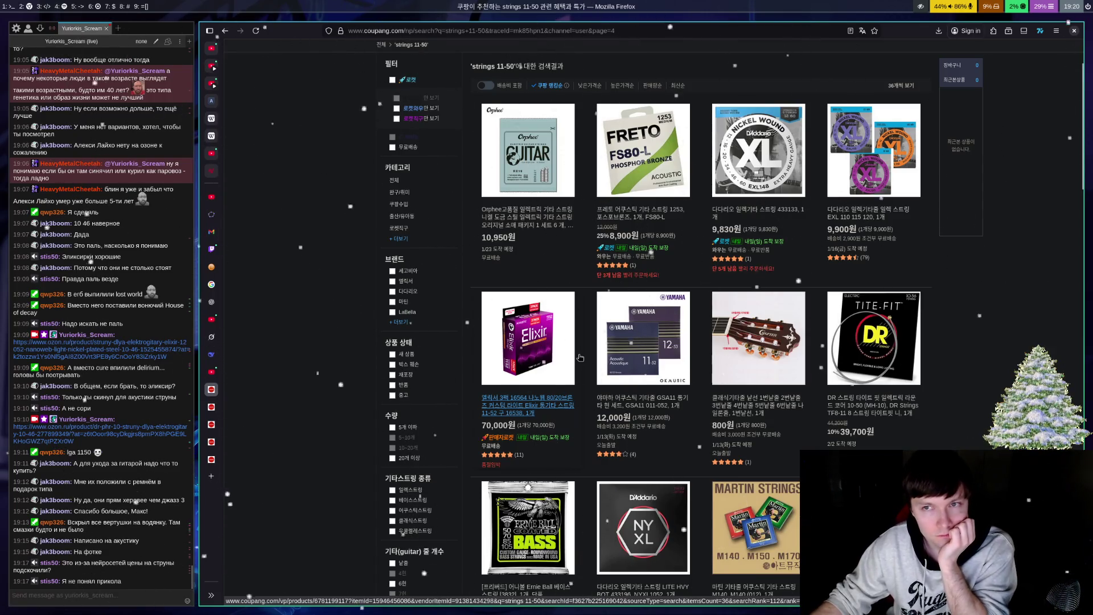
scroll(594, 354, "down", 3)
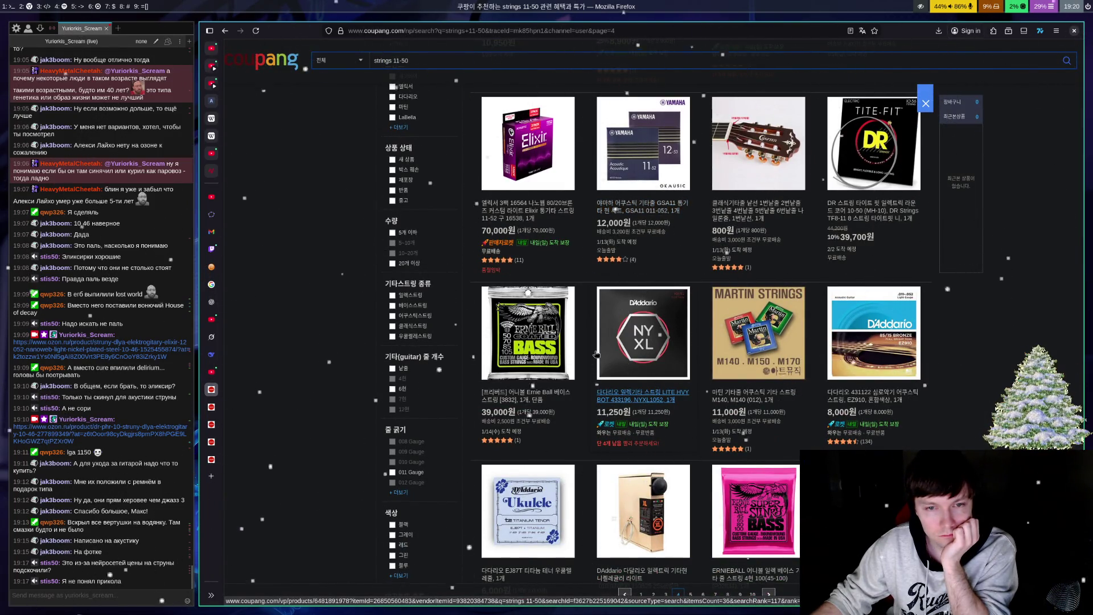
scroll(595, 354, "down", 3)
scroll(608, 347, "down", 3)
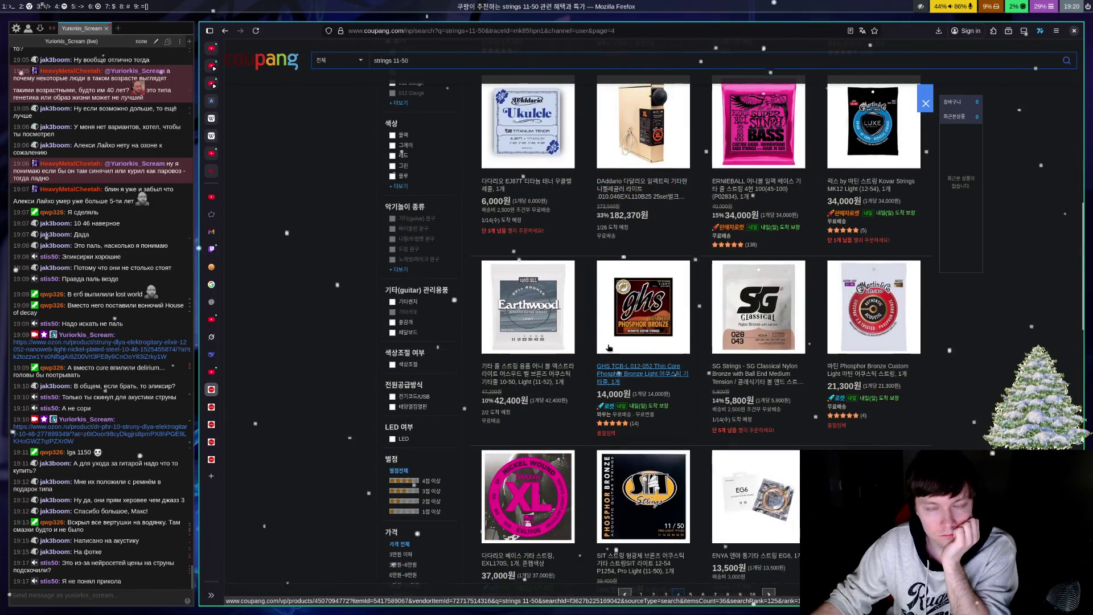
scroll(693, 350, "down", 2)
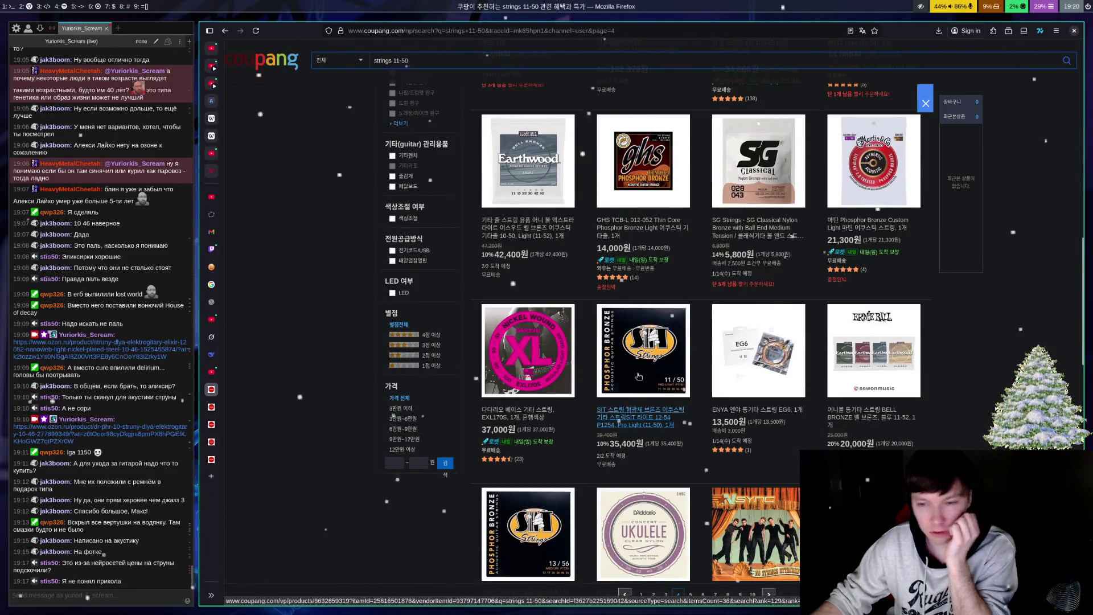
scroll(639, 377, "down", 3)
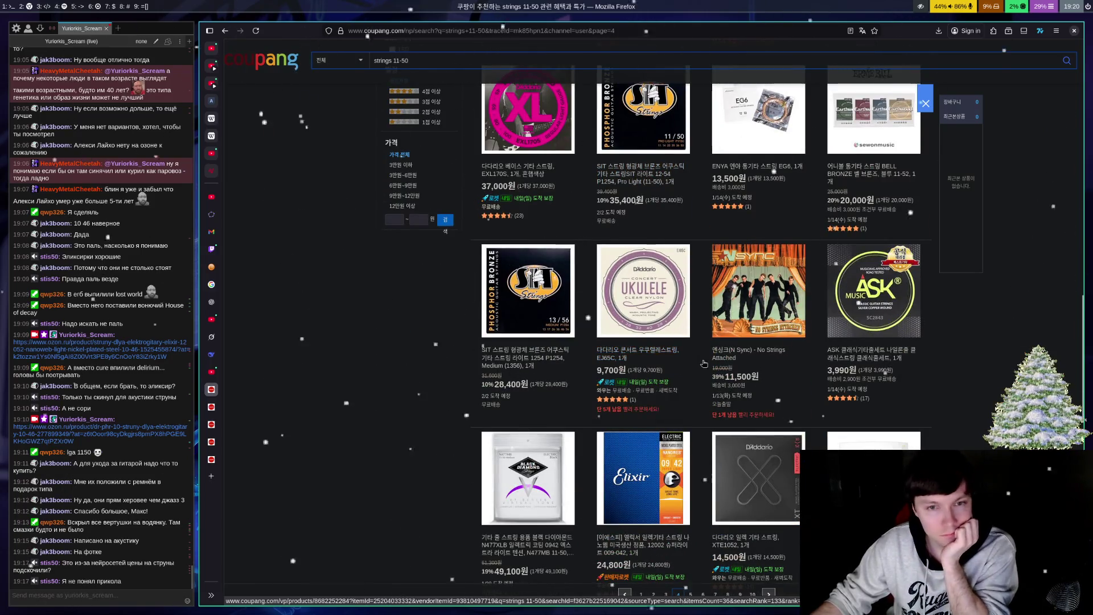
scroll(717, 350, "down", 3)
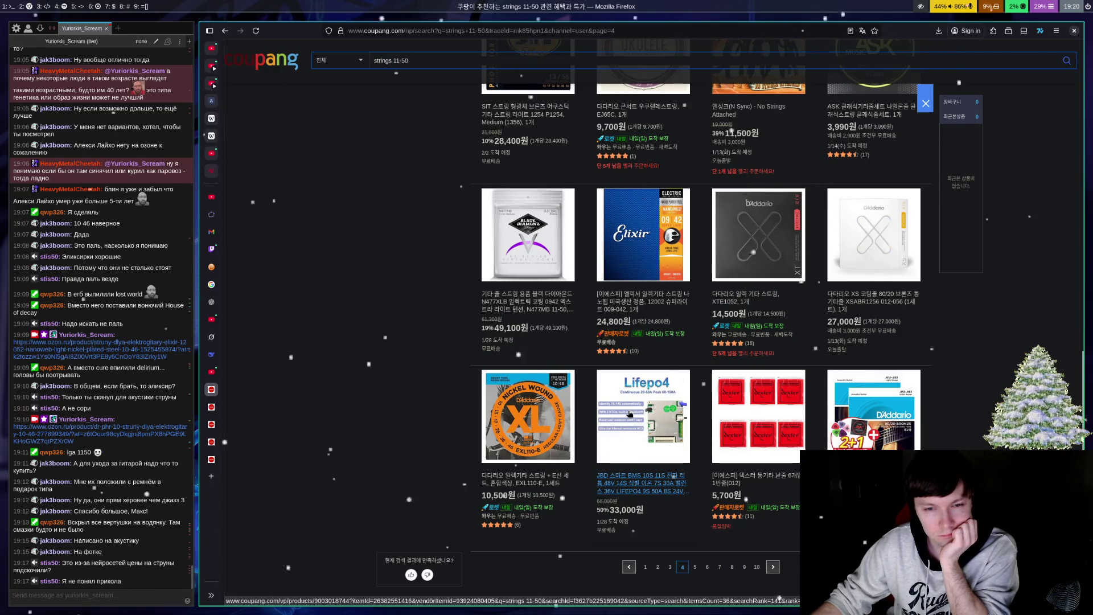
scroll(644, 413, "down", 2)
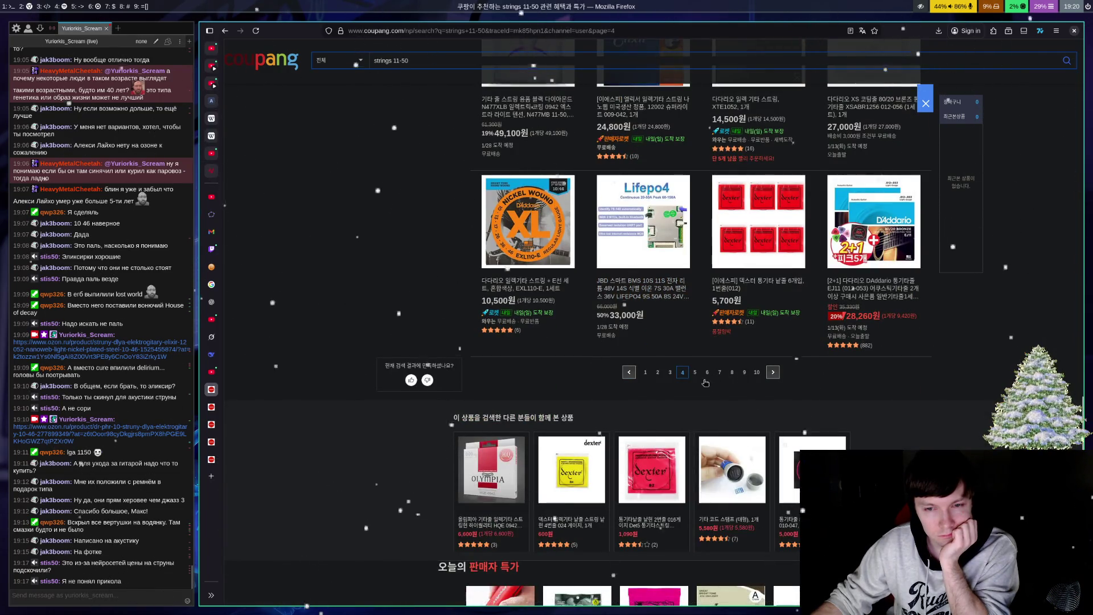
left_click(697, 378)
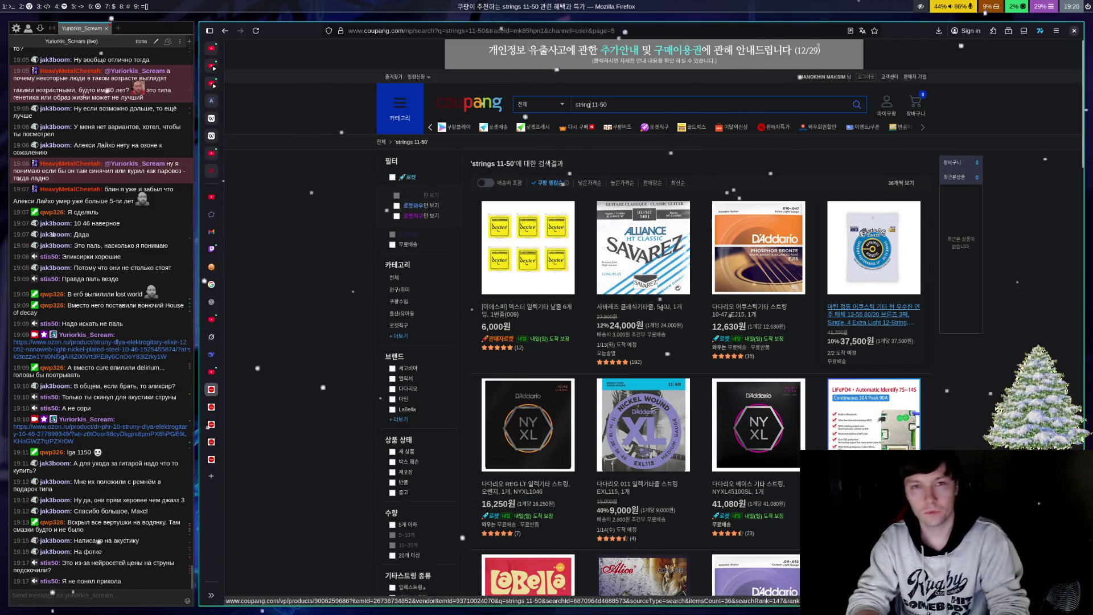
Step: Replace the Coupang search query with 'elixir strings'
left_click(591, 105)
key("ctrl+BackSpace")
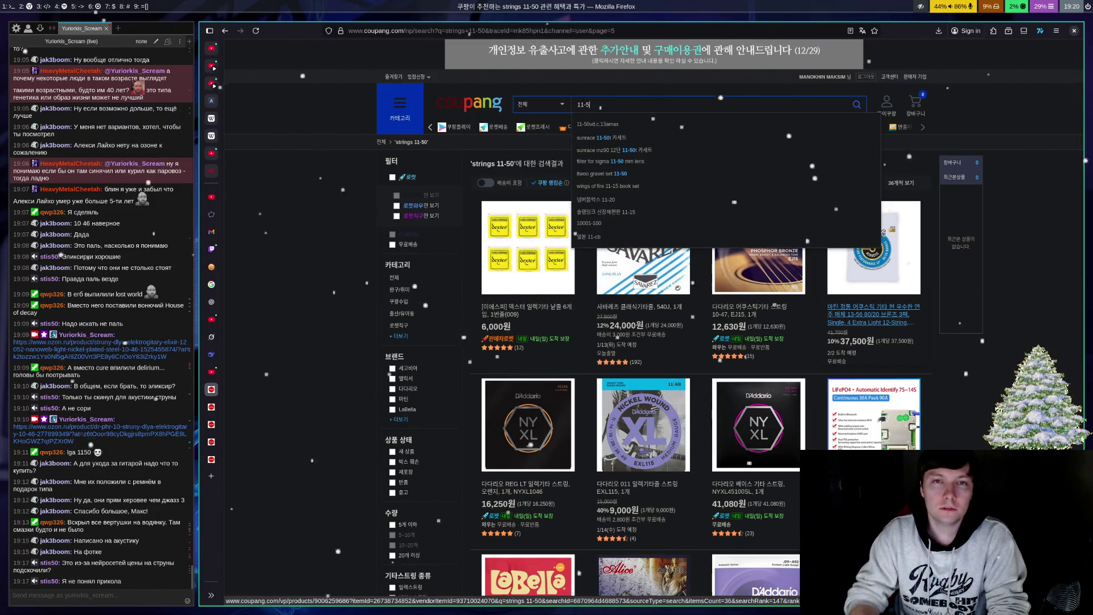
key("BackSpace")
key("BackSpace")
key("BackSpace")
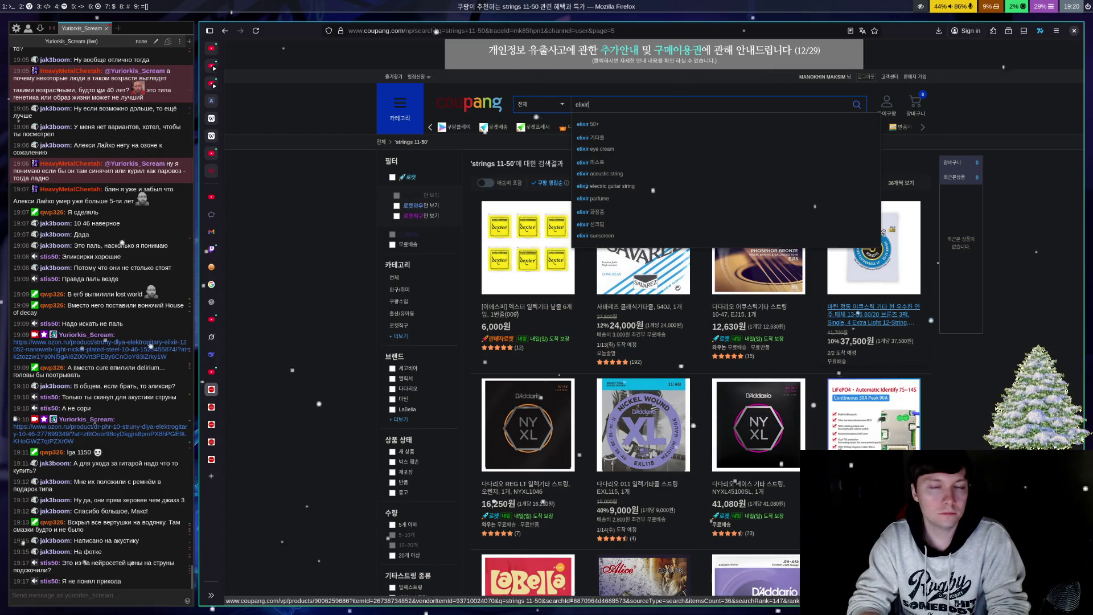
type(" strings")
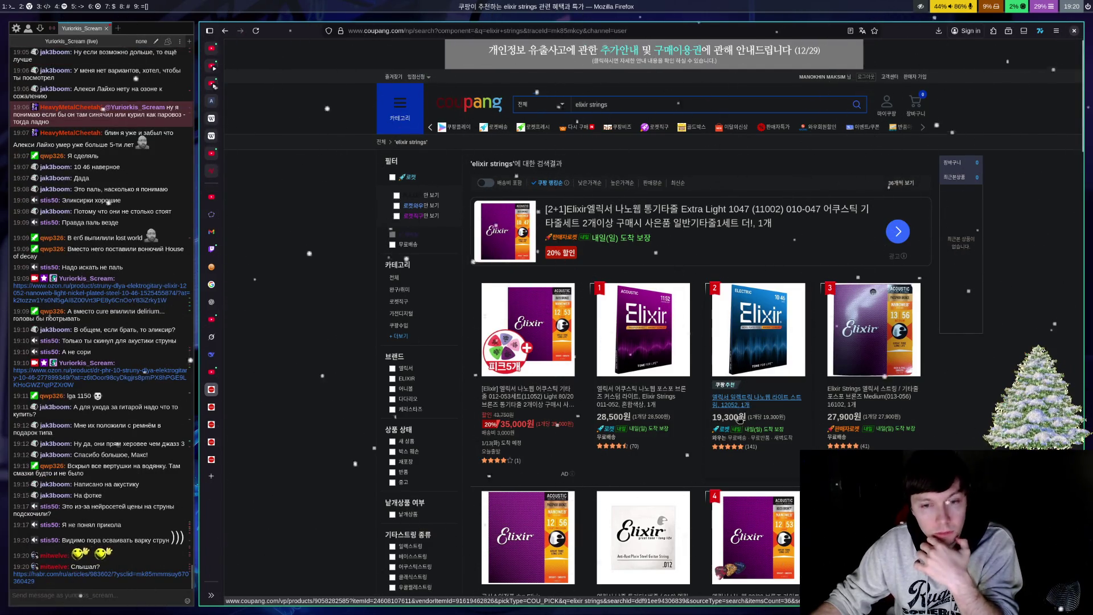
Step: Open the Elixir OPTIWEB 11-49 product page from the results, then the Habr article from chat
scroll(750, 393, "down", 3)
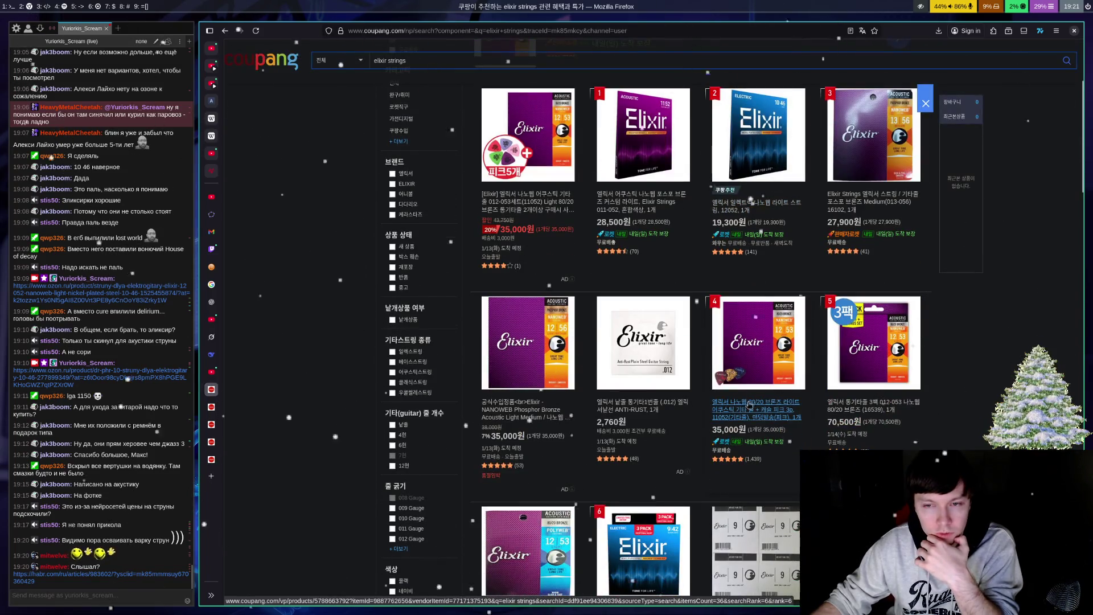
scroll(738, 407, "down", 2)
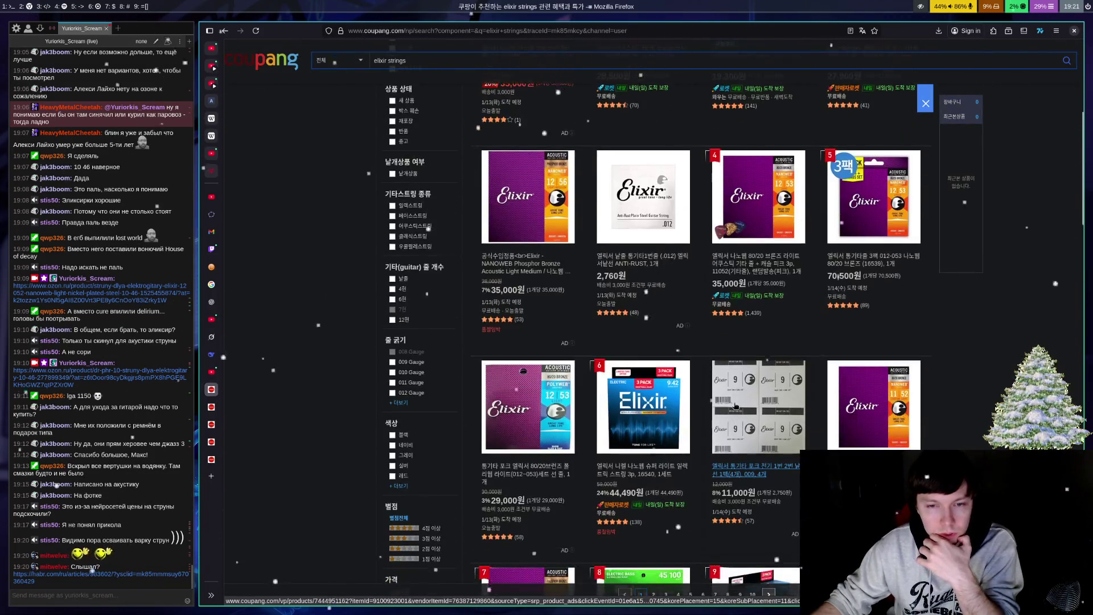
scroll(729, 394, "down", 2)
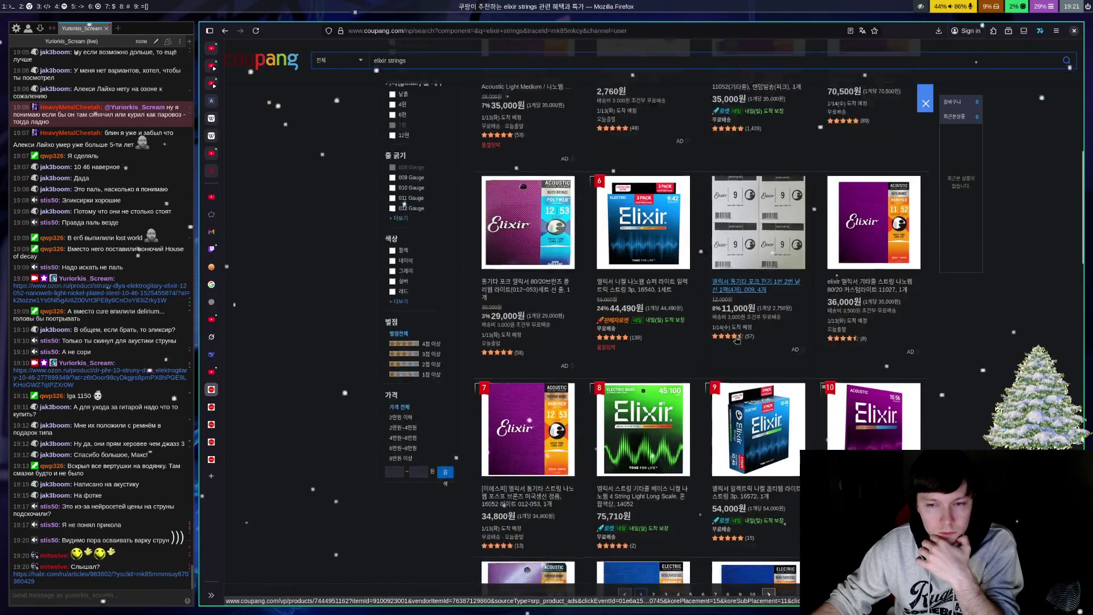
scroll(696, 407, "down", 1)
scroll(686, 443, "down", 2)
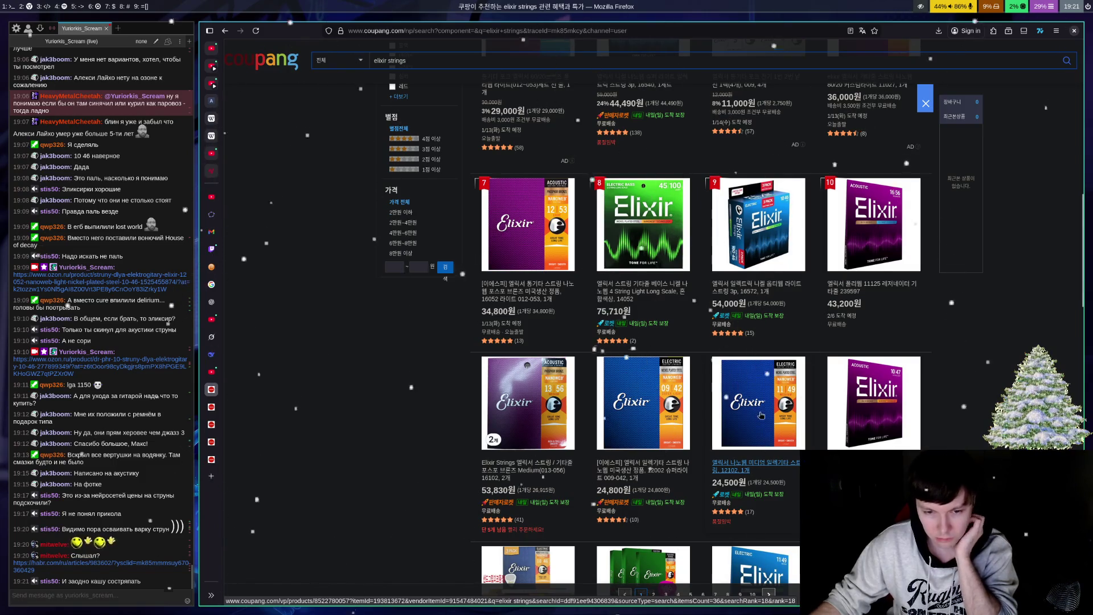
scroll(755, 403, "down", 3)
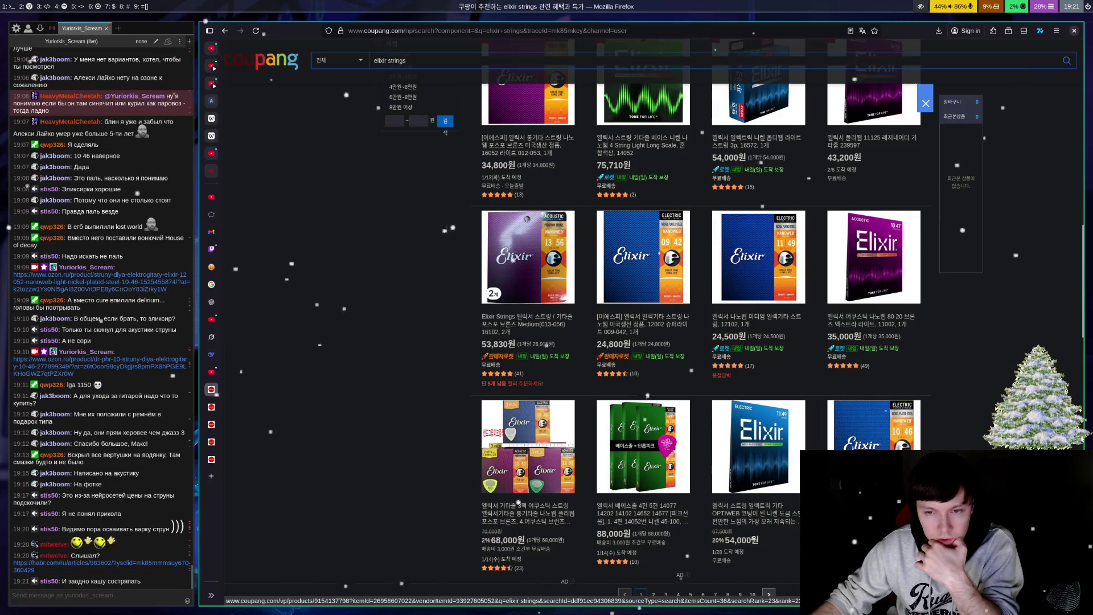
left_click(745, 525)
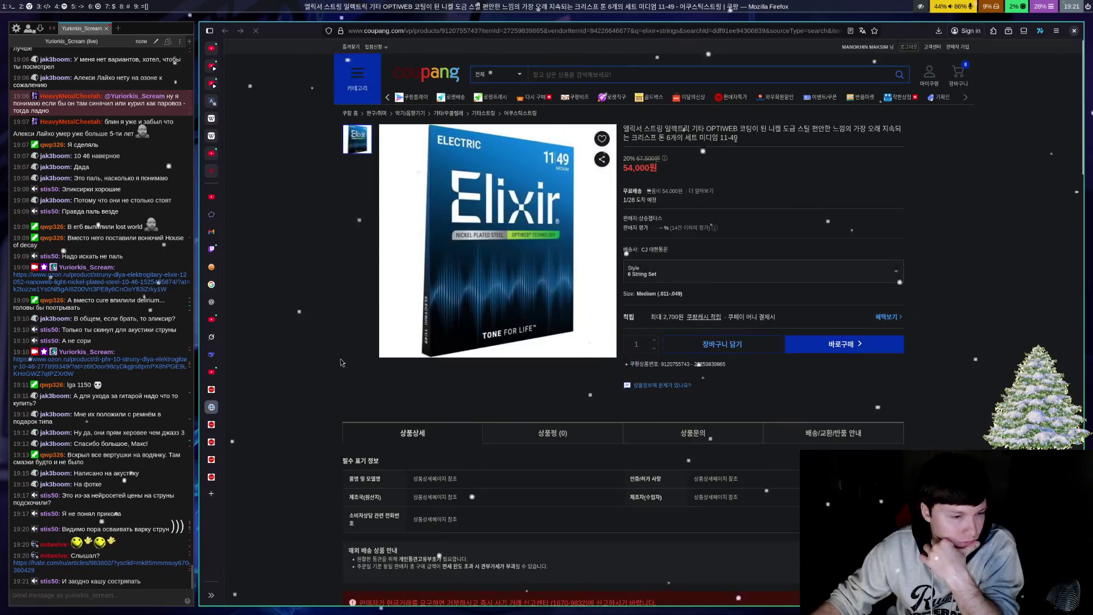
left_click(134, 566)
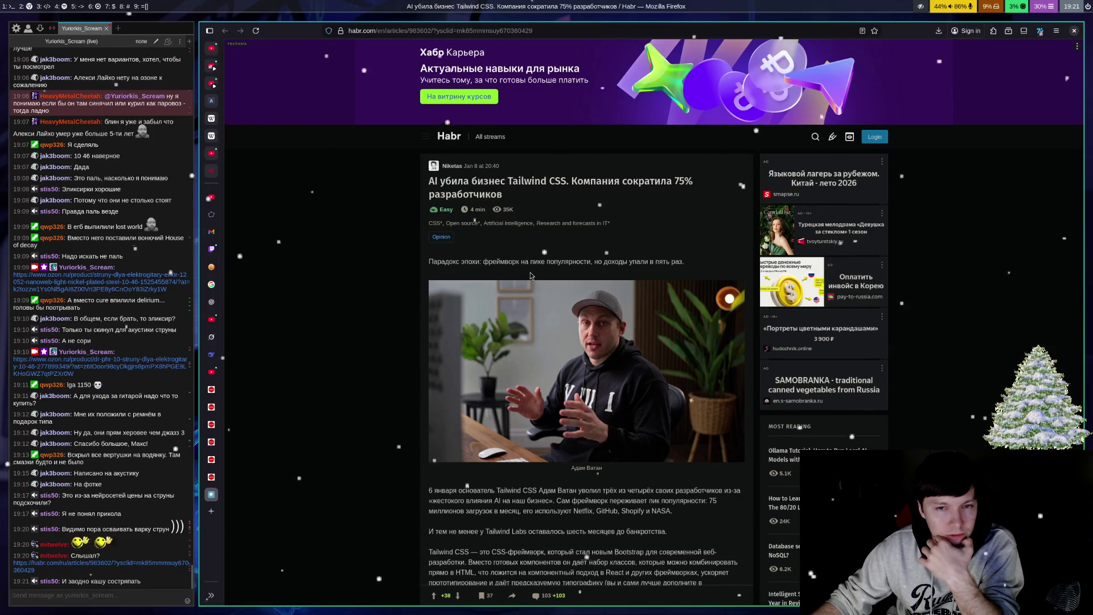
scroll(540, 271, "down", 3)
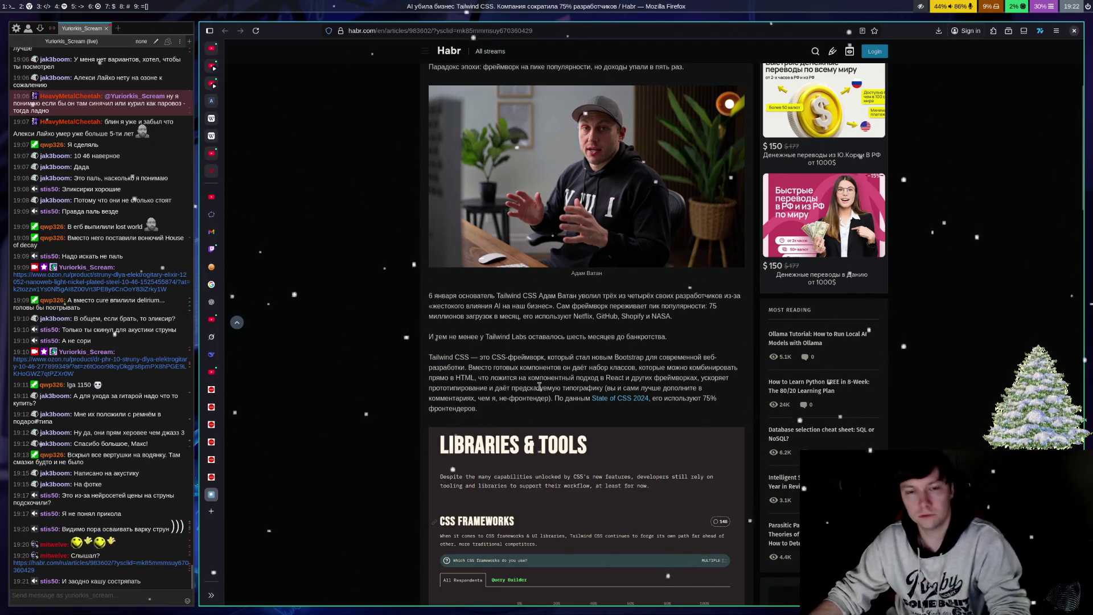
key("ctrl+w")
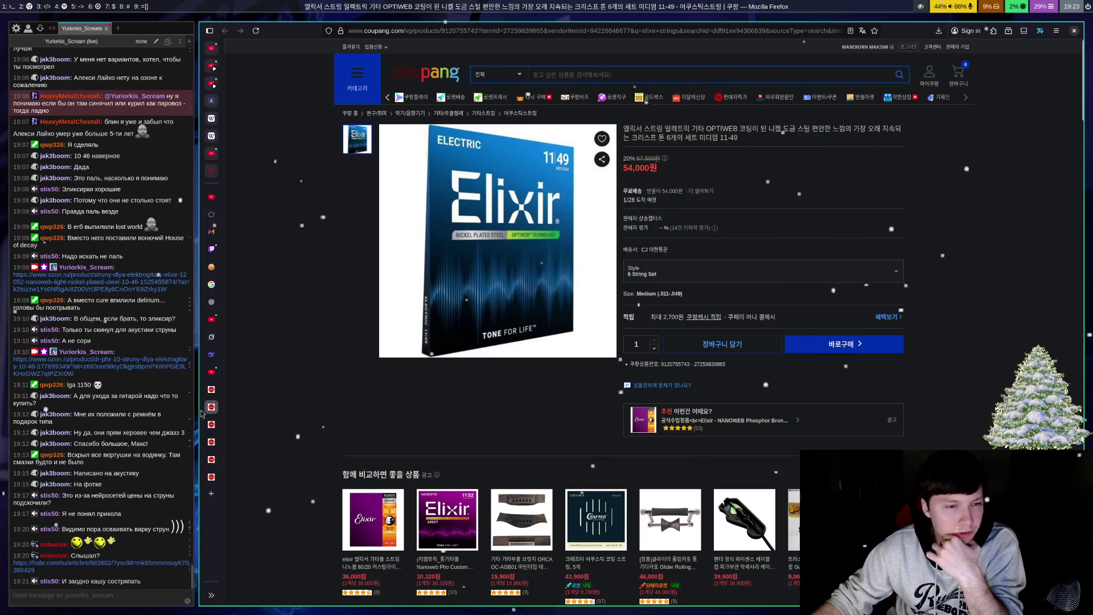
Step: View the Elixir Nanoweb 11-49 page and its multi-pack photo, then the Optiweb page
left_click(211, 389)
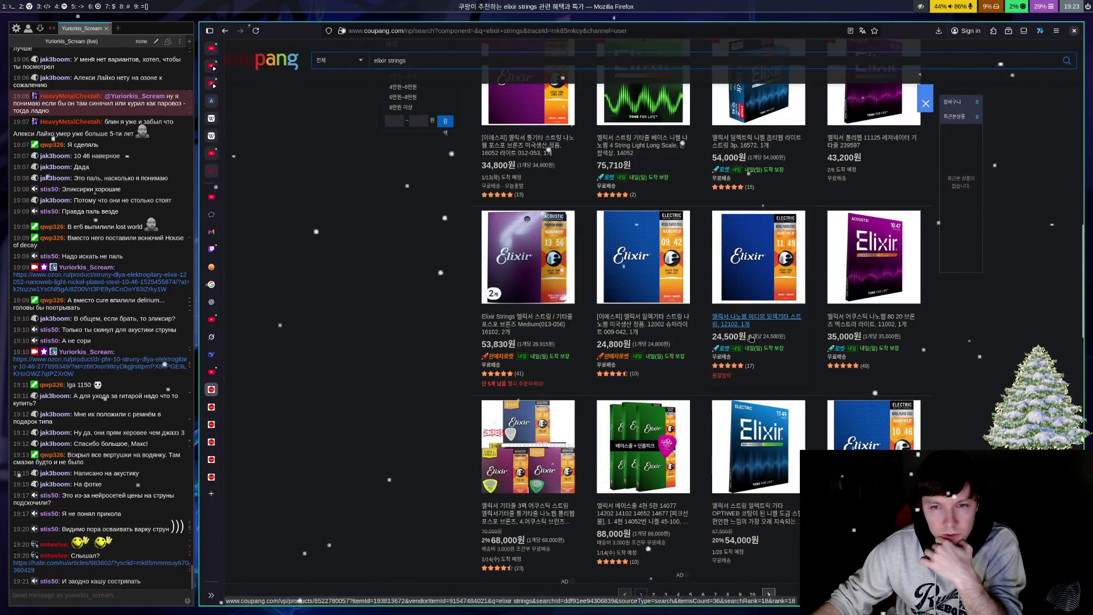
left_click(729, 326)
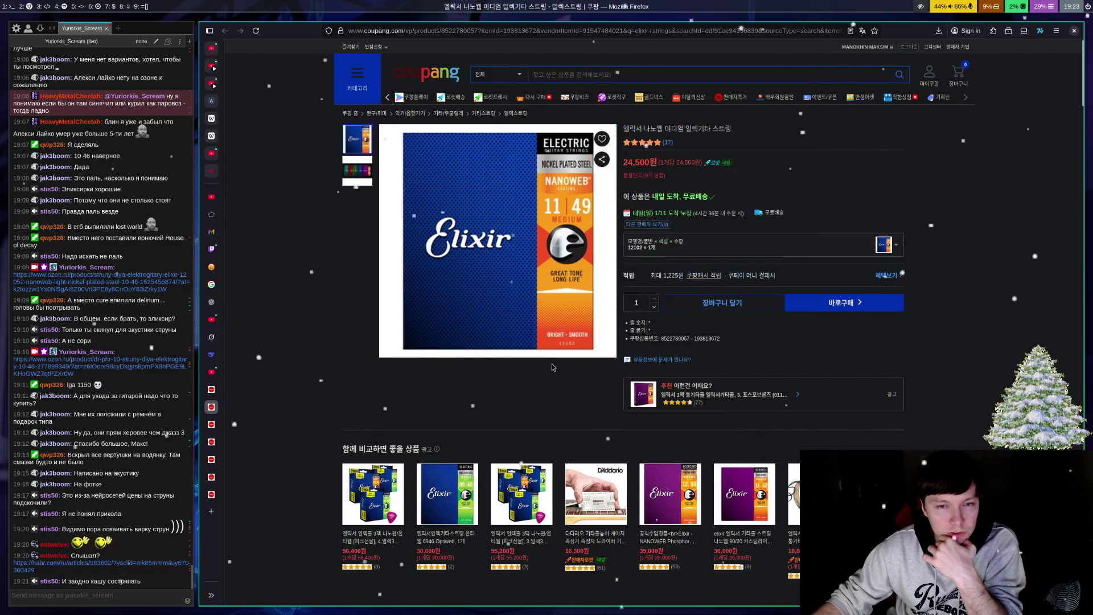
left_click(355, 181)
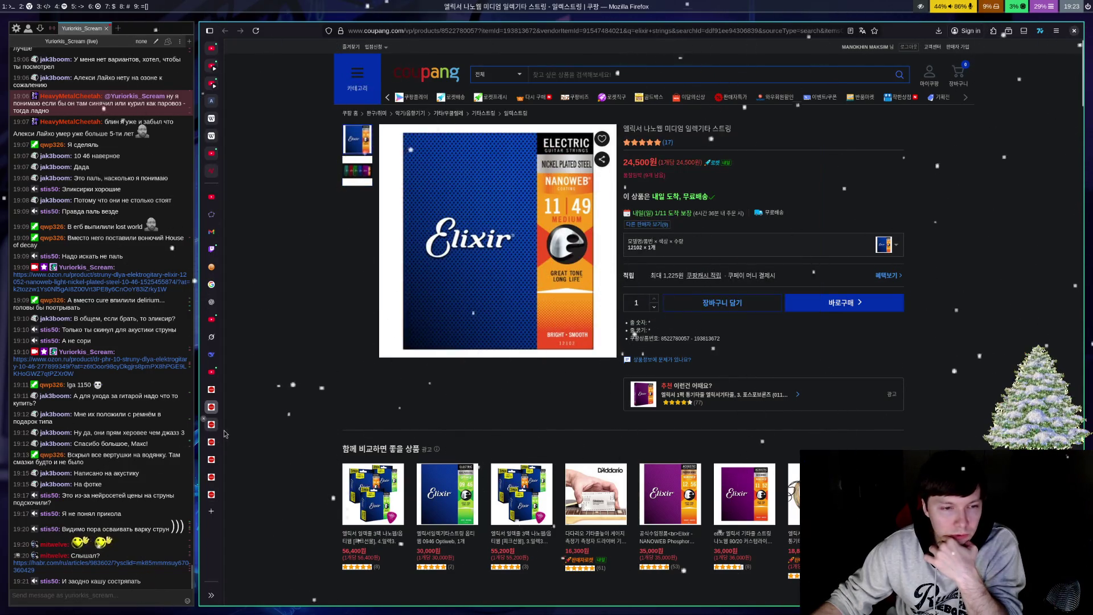
key("ctrl+Tab")
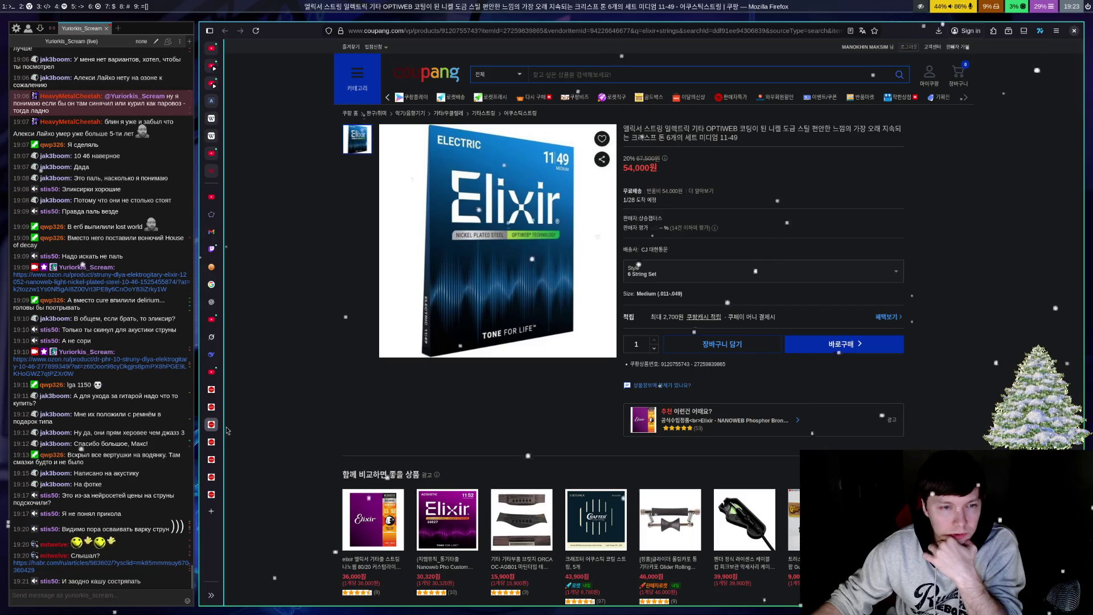
Step: Return to the elixir strings results, scroll through page 1, and go to page 2
left_click(211, 390)
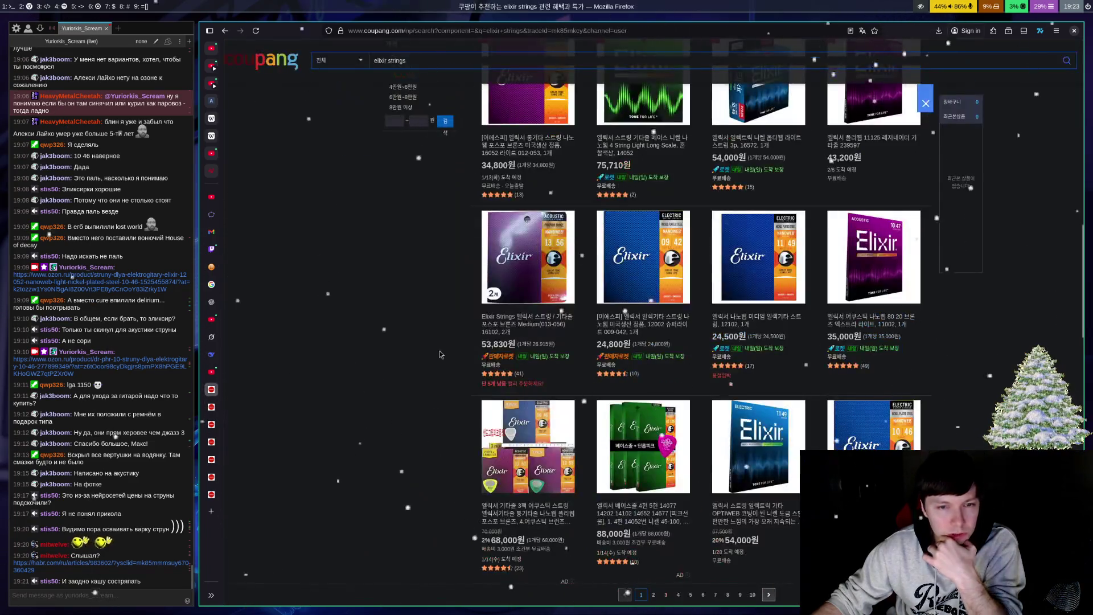
scroll(439, 354, "down", 4)
scroll(433, 349, "down", 4)
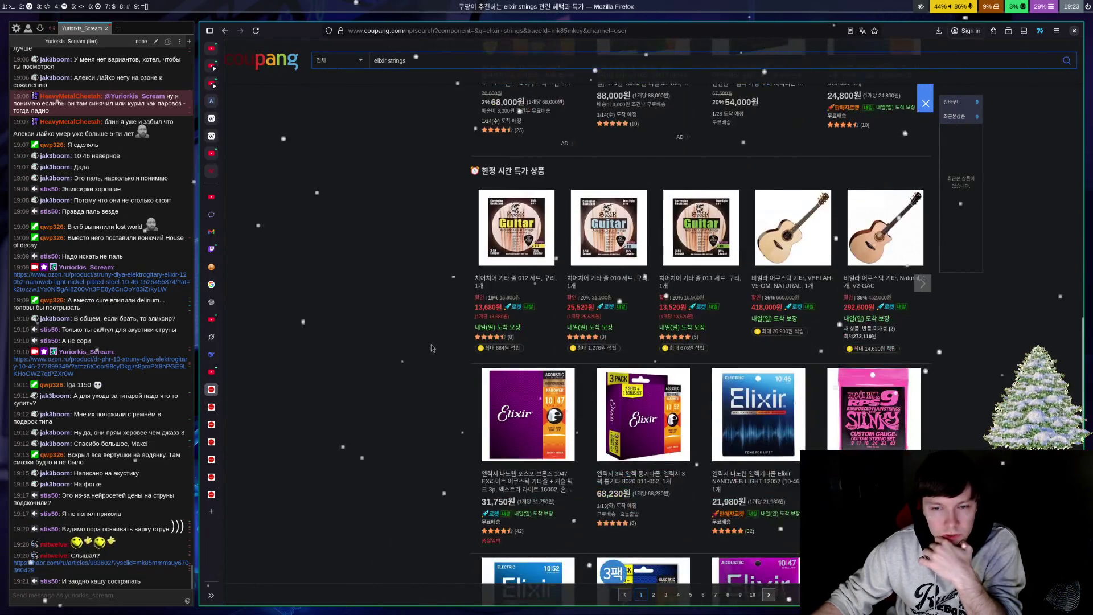
scroll(431, 348, "down", 3)
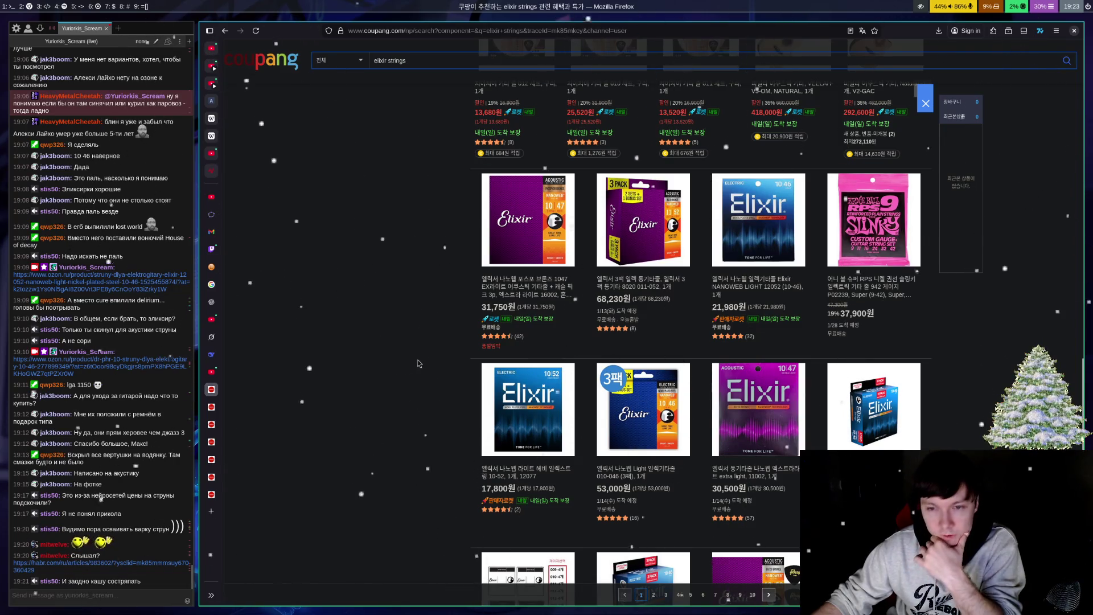
scroll(426, 357, "down", 3)
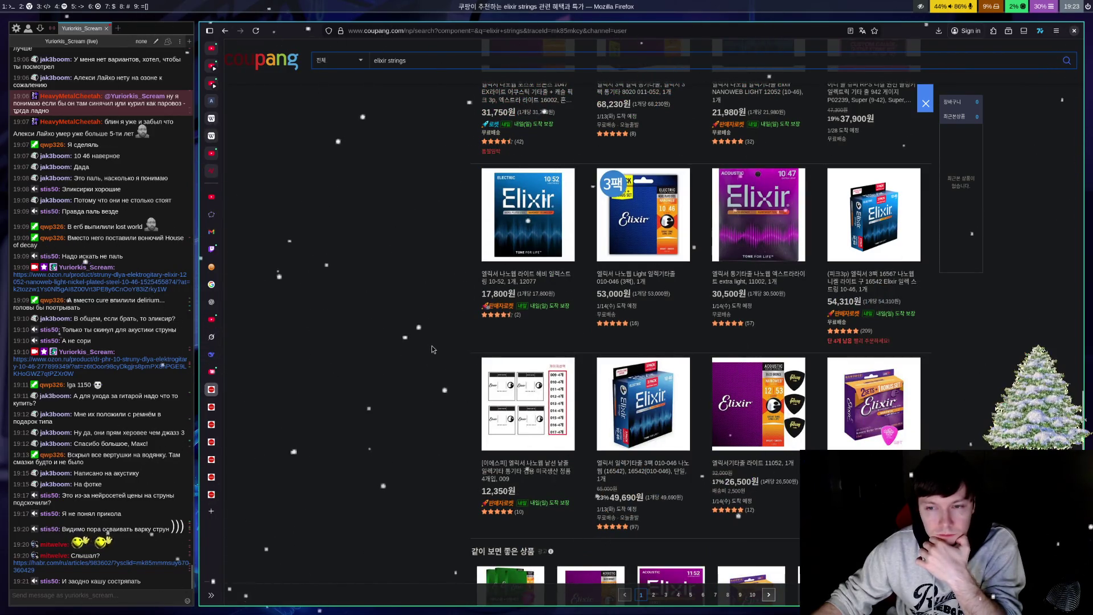
scroll(430, 351, "down", 4)
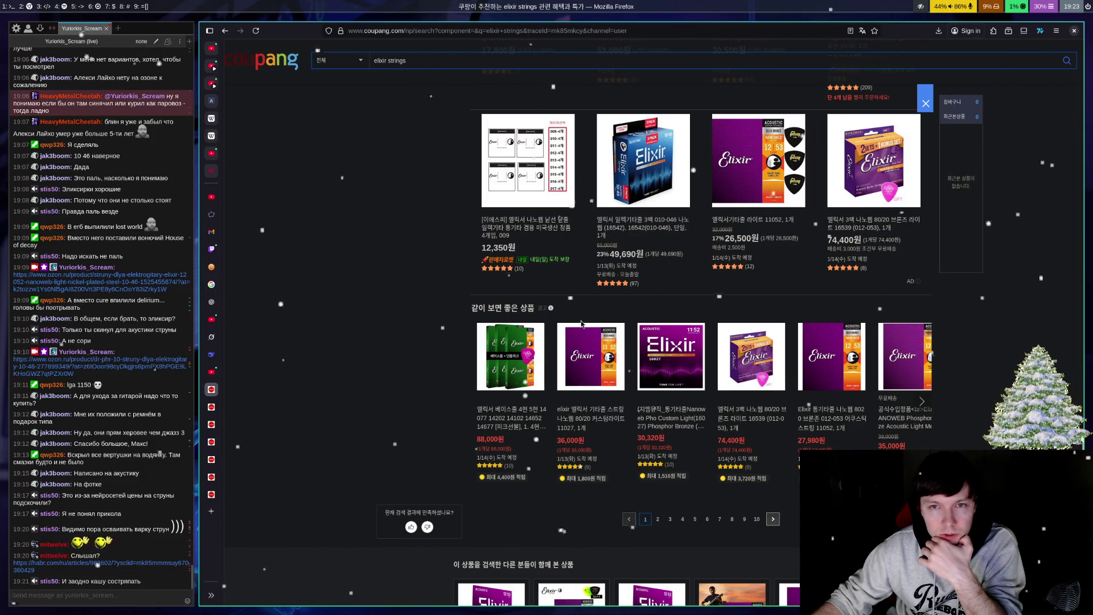
scroll(581, 323, "down", 3)
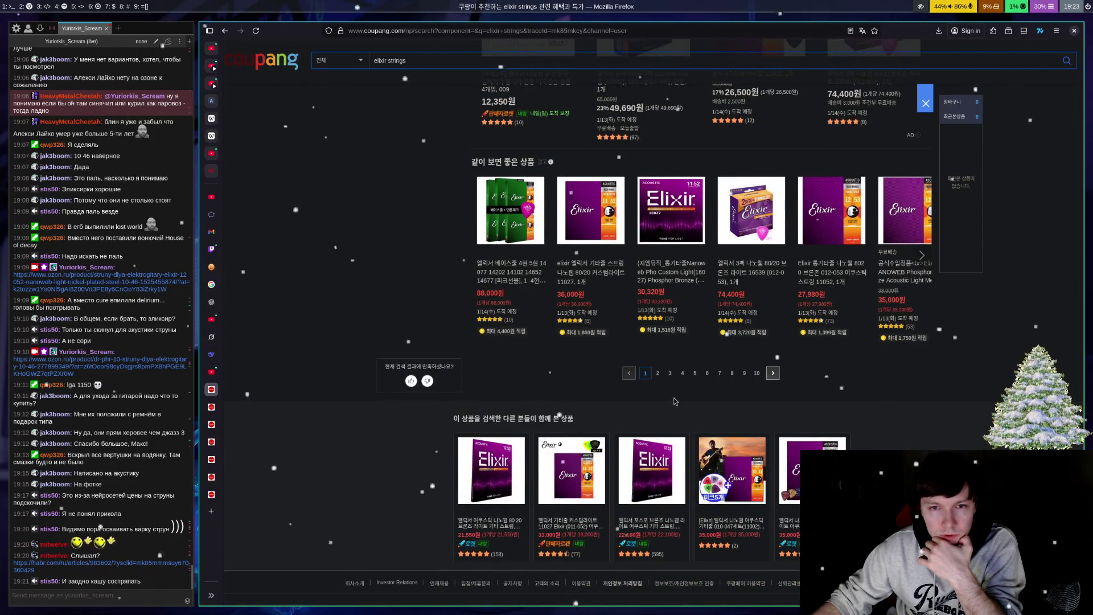
left_click(659, 375)
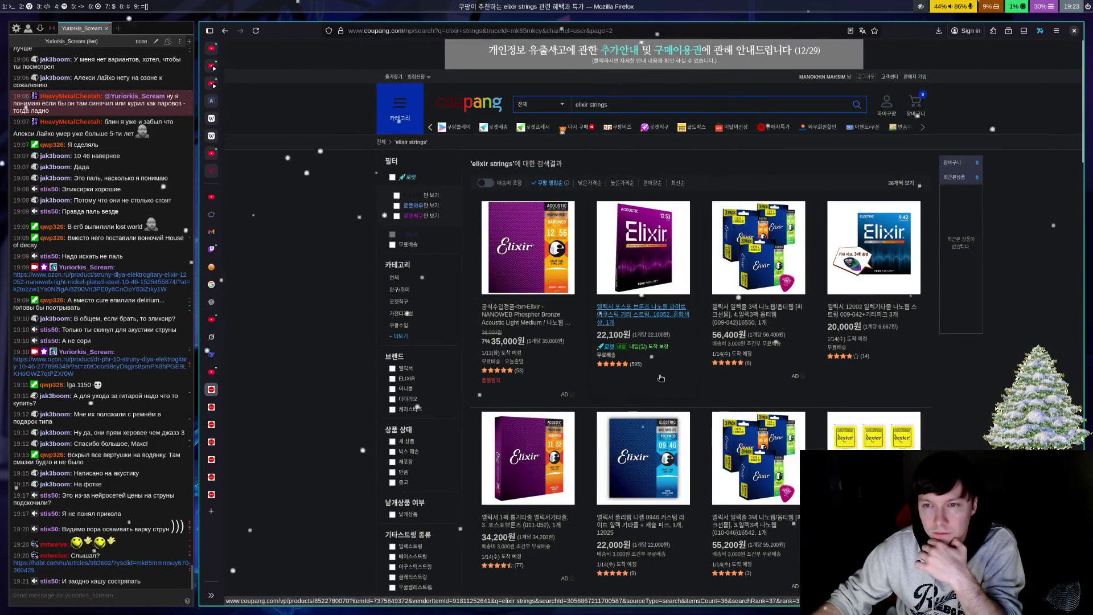
Step: Scroll through elixir strings results page 2, go on to page 3, then switch to Telegram
scroll(662, 381, "down", 3)
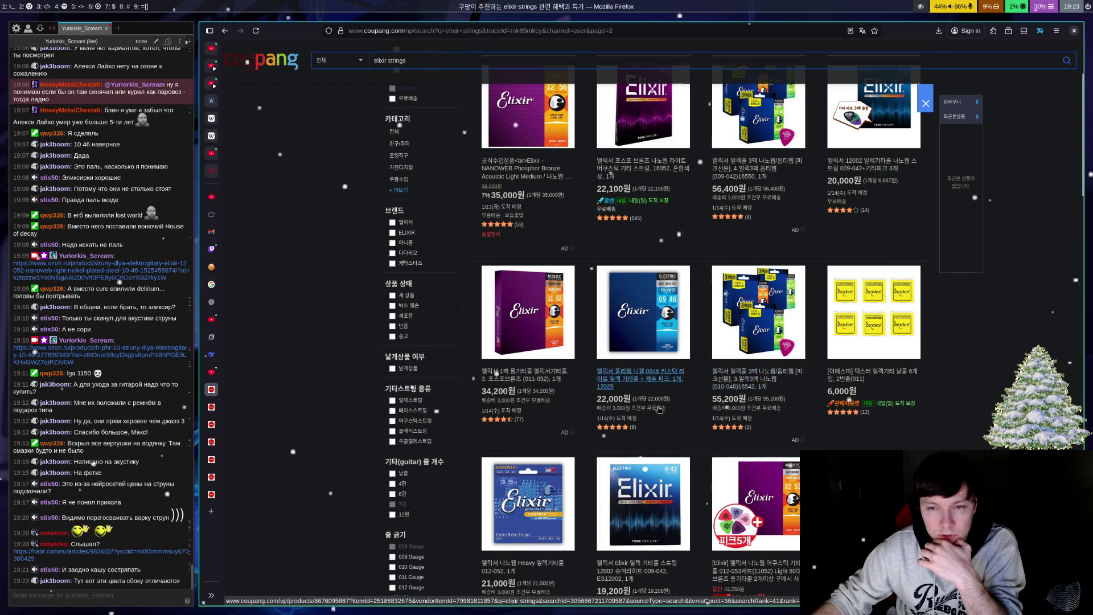
scroll(656, 411, "down", 4)
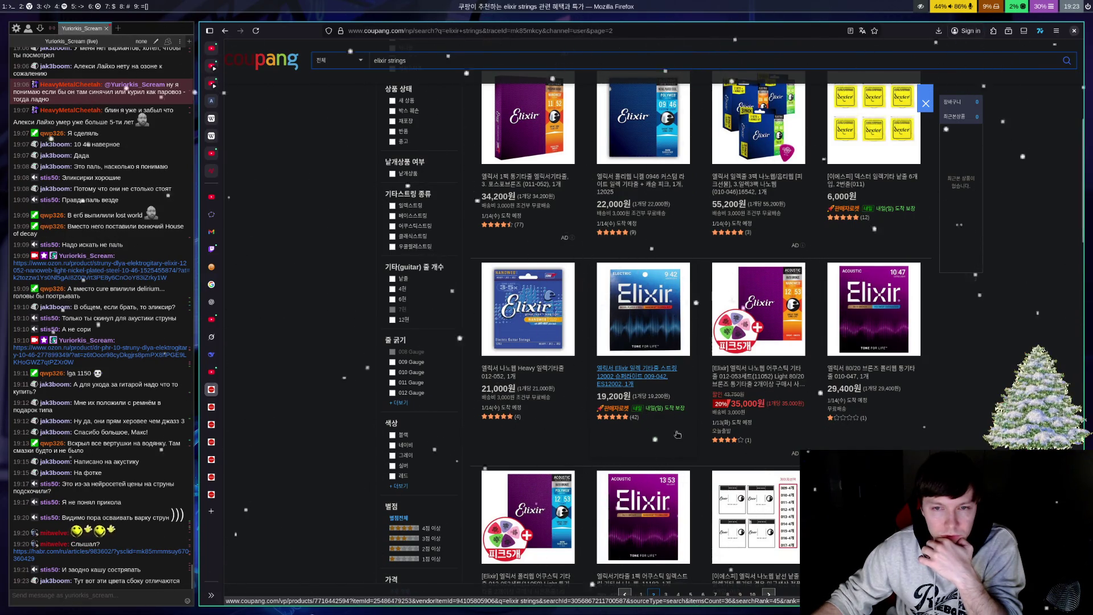
scroll(689, 436, "down", 3)
scroll(688, 437, "down", 4)
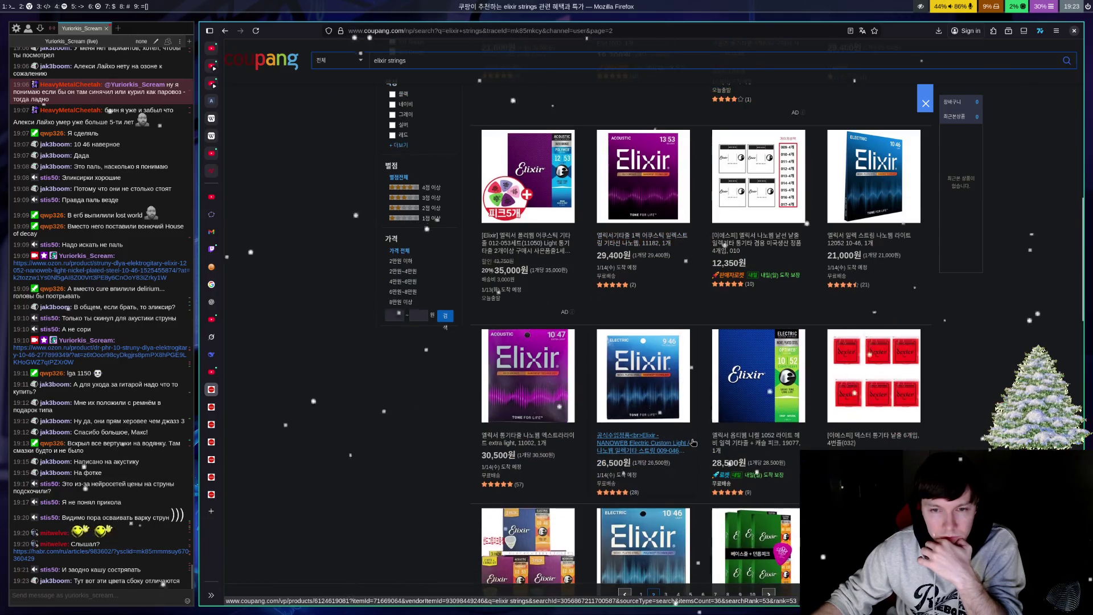
scroll(691, 440, "down", 4)
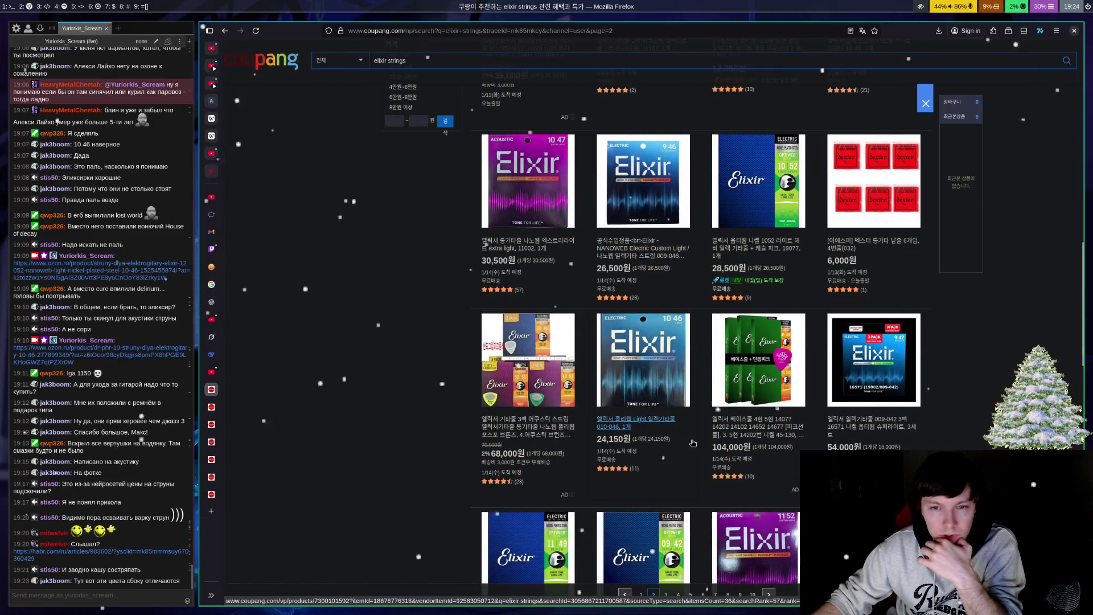
scroll(746, 253, "down", 4)
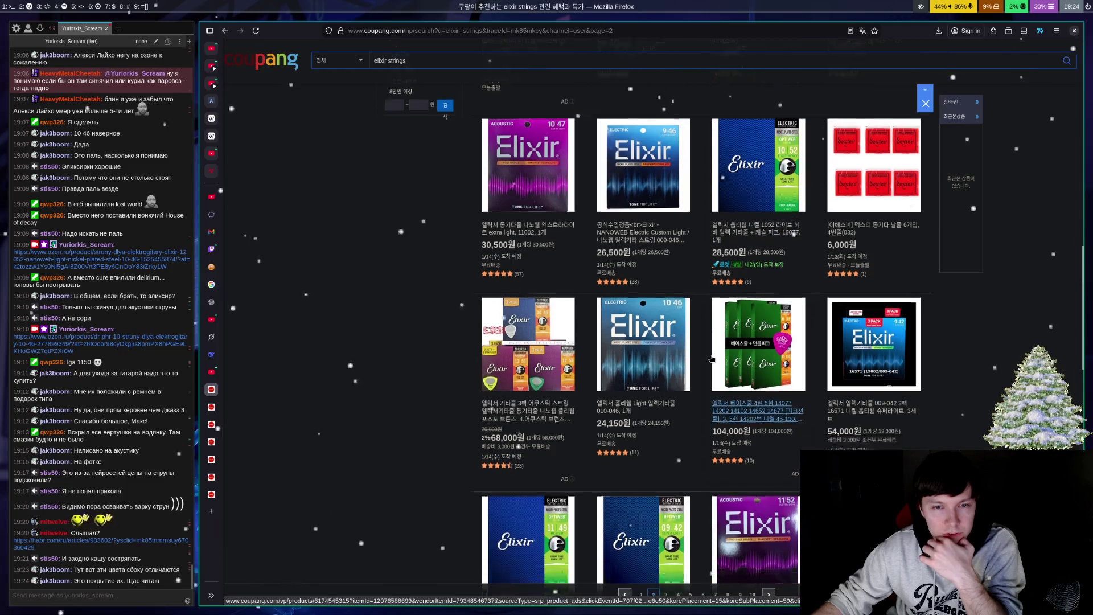
scroll(733, 253, "down", 2)
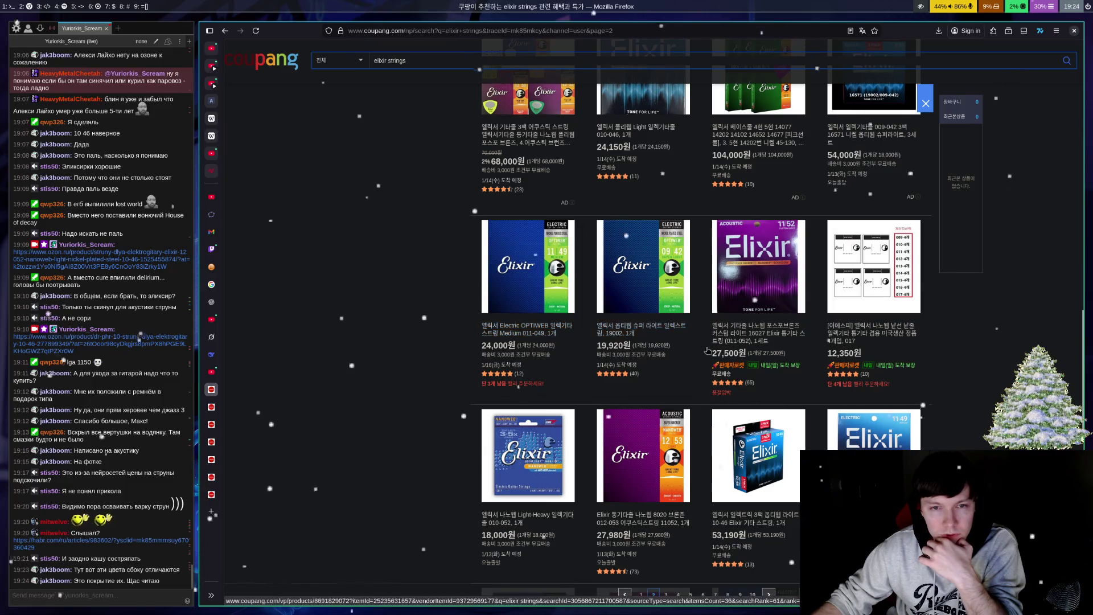
scroll(716, 348, "down", 3)
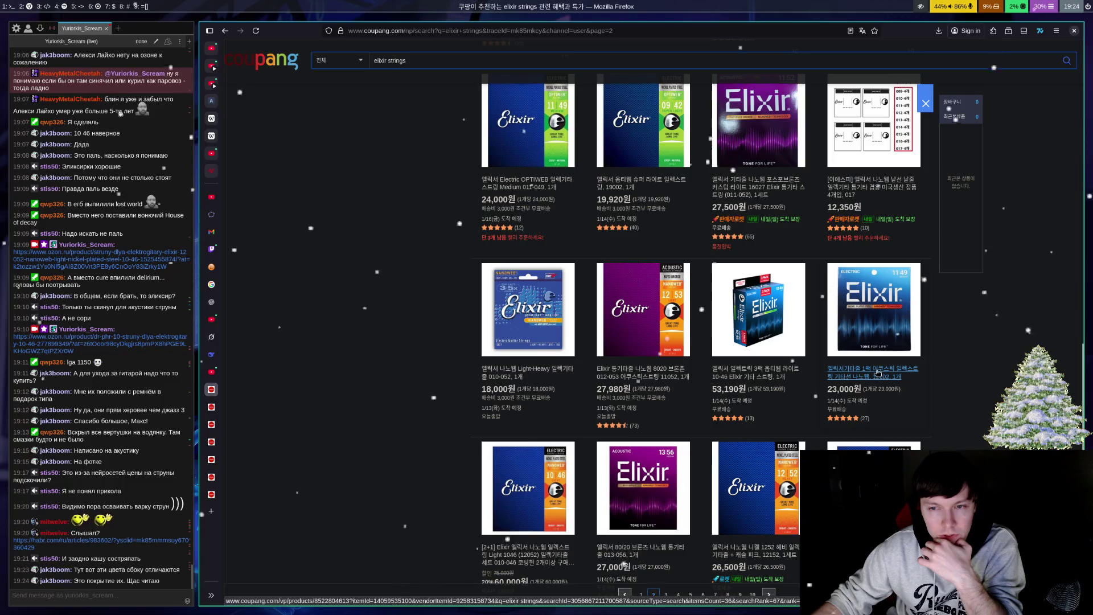
scroll(930, 396, "up", 1)
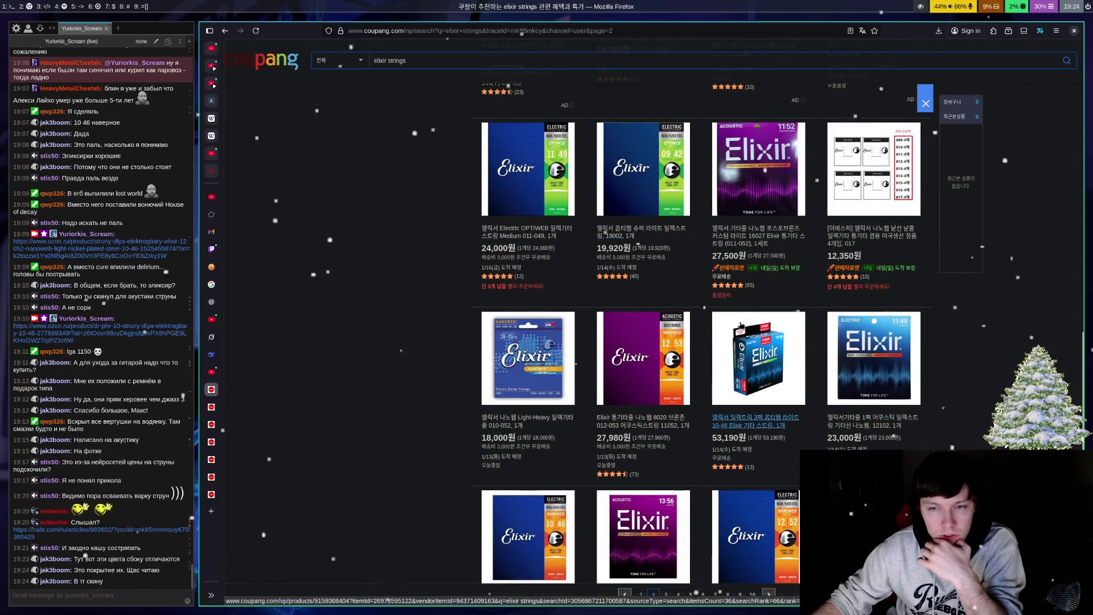
scroll(648, 435, "down", 3)
scroll(672, 413, "down", 4)
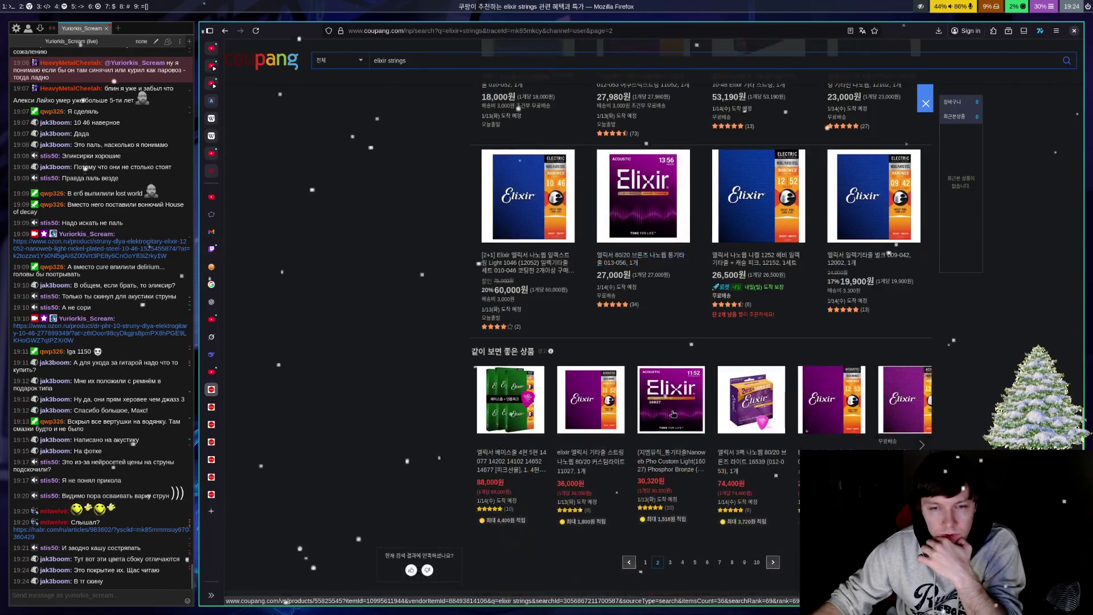
scroll(678, 387, "down", 4)
left_click(675, 367)
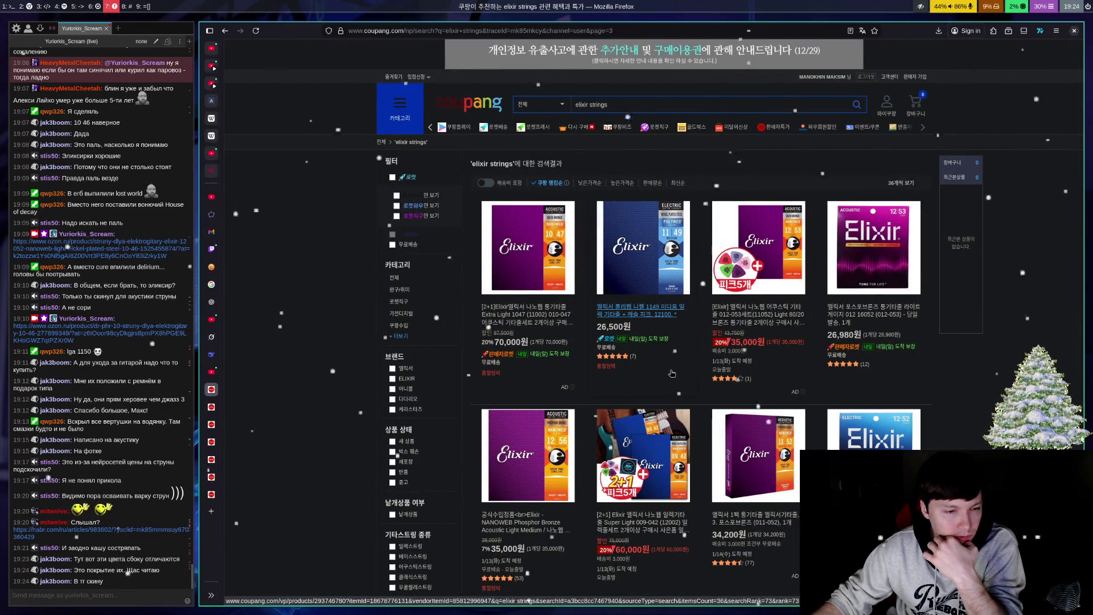
left_click(96, 6)
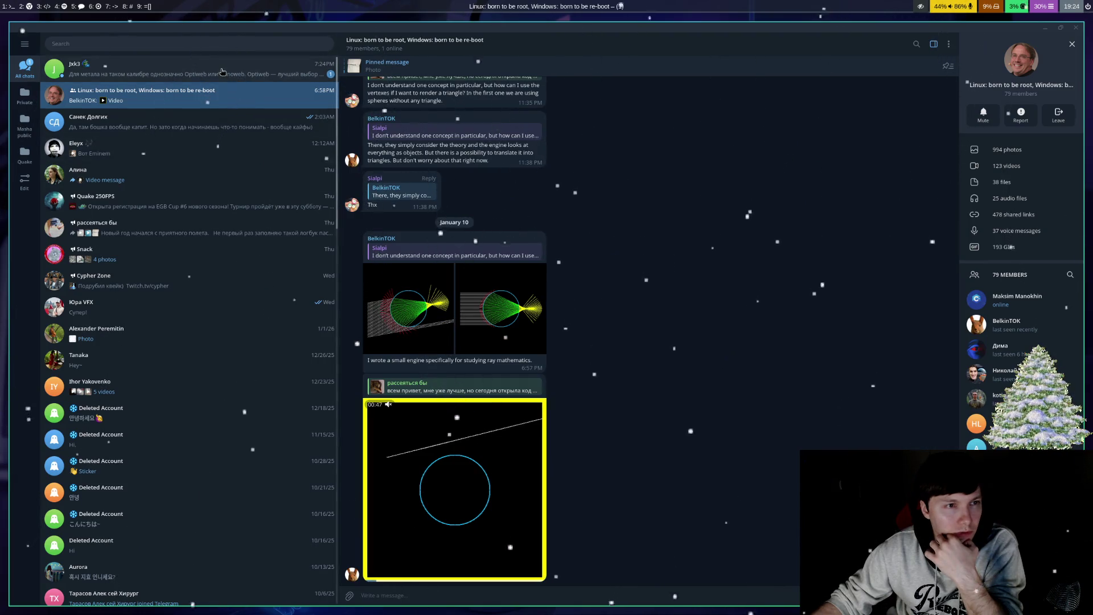
Step: Read the private chat comparing Optiweb and Nanoweb strings for metal, then return to Firefox
left_click(171, 71)
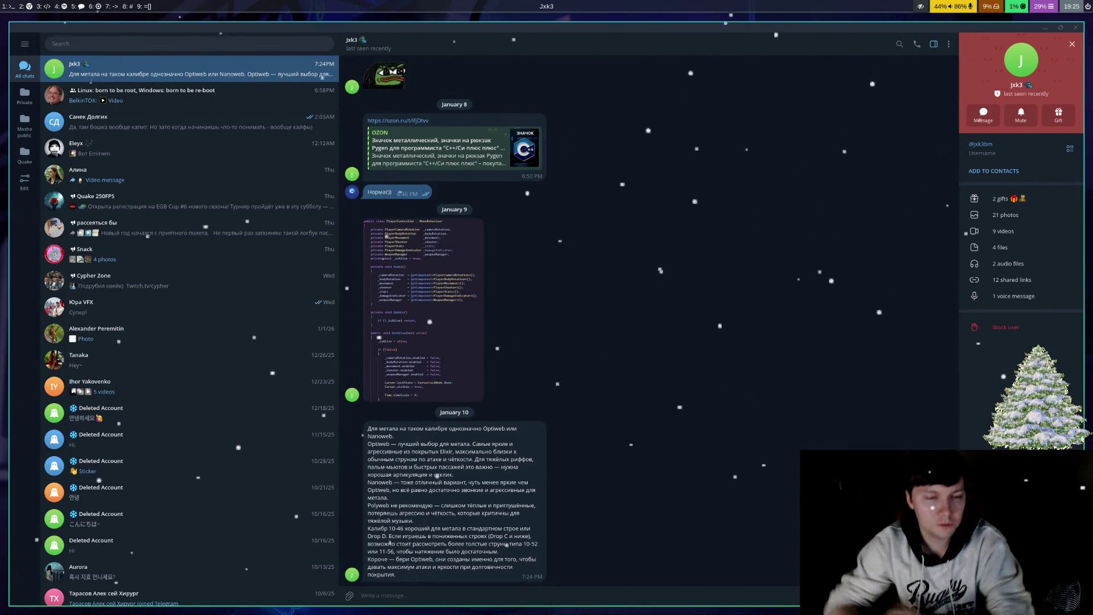
key("super+2")
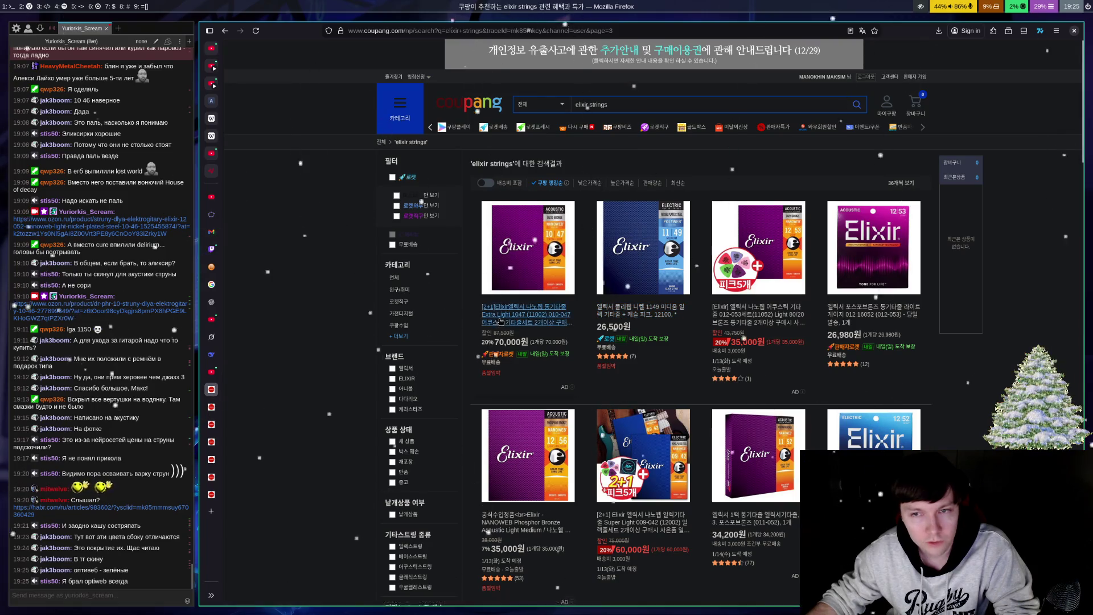
Step: Scroll through results page 3 and go on to page 4
scroll(614, 284, "down", 4)
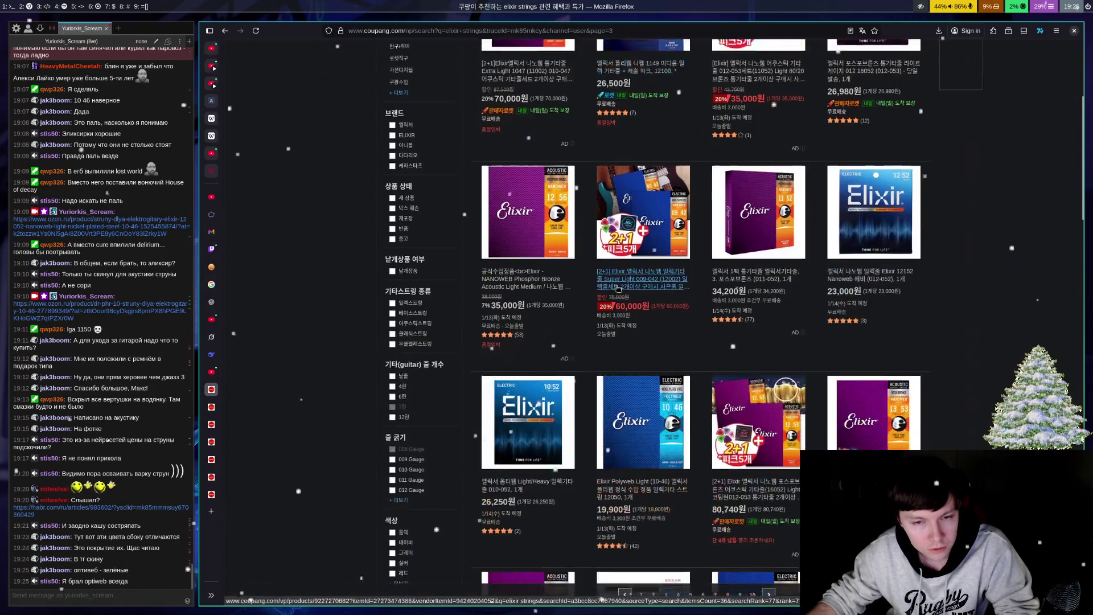
scroll(643, 271, "down", 2)
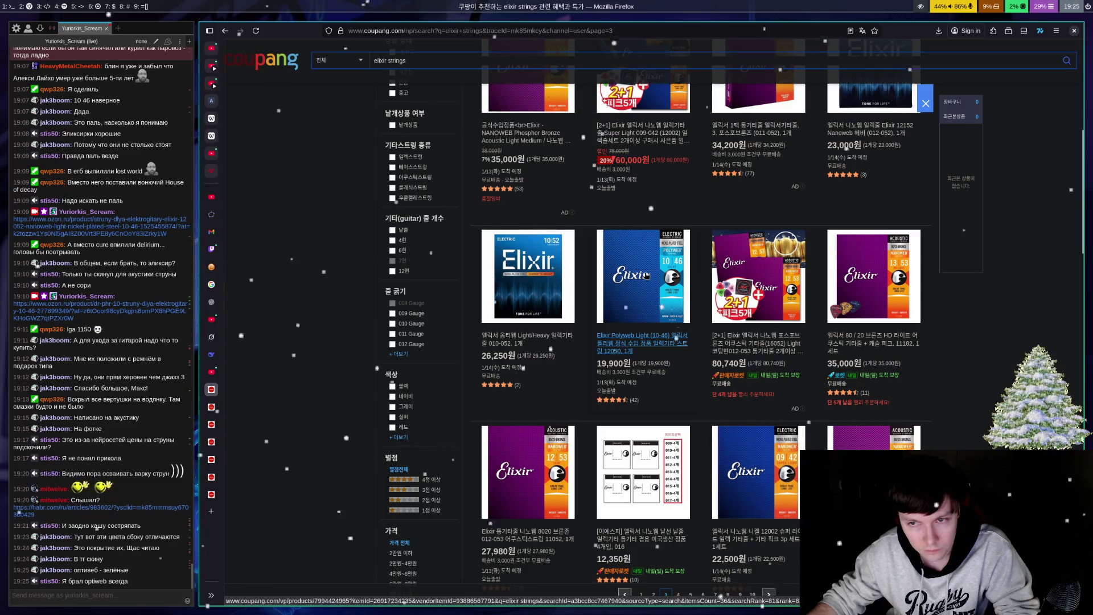
scroll(647, 275, "up", 3)
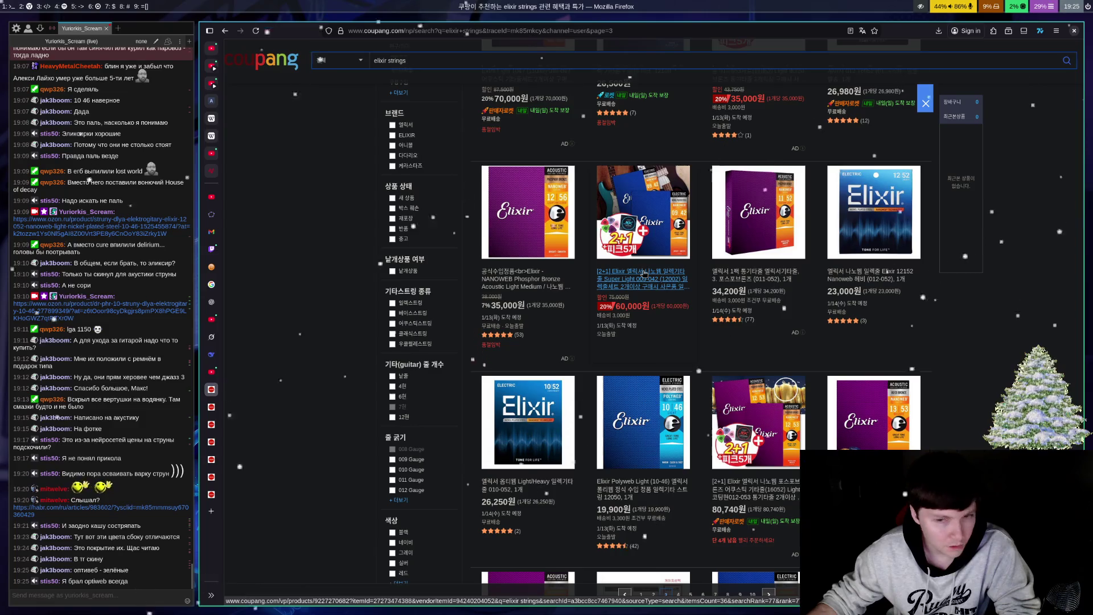
scroll(644, 274, "down", 10)
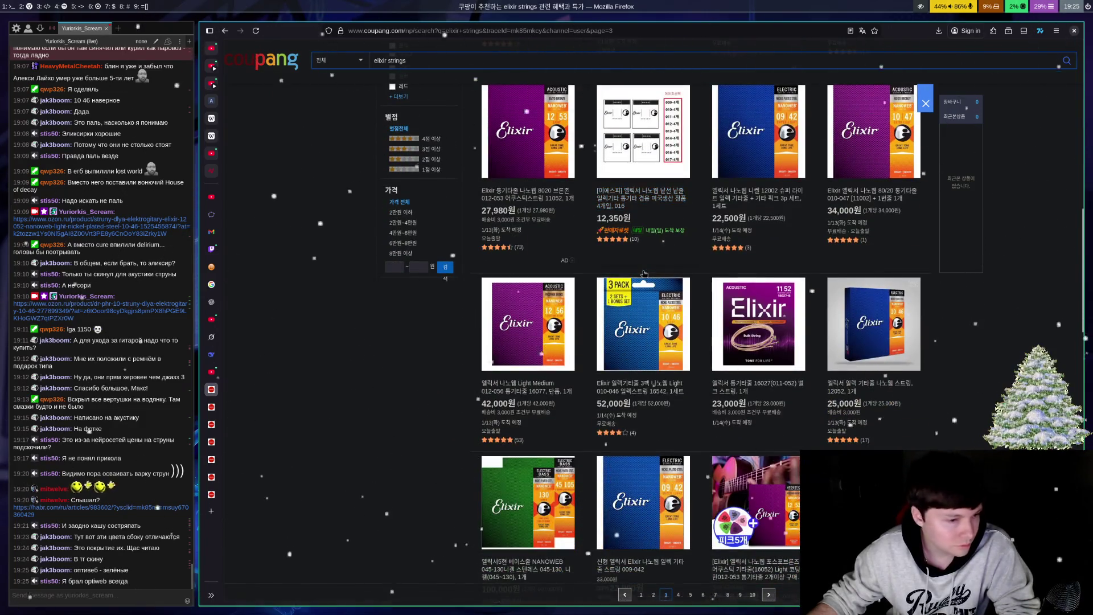
scroll(644, 274, "down", 4)
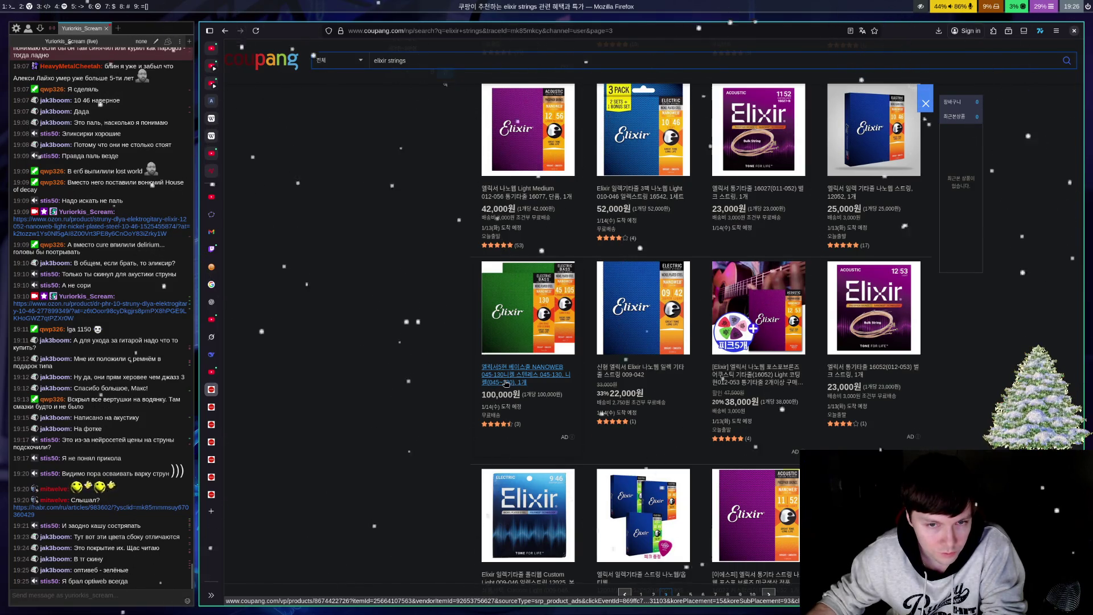
scroll(505, 383, "down", 10)
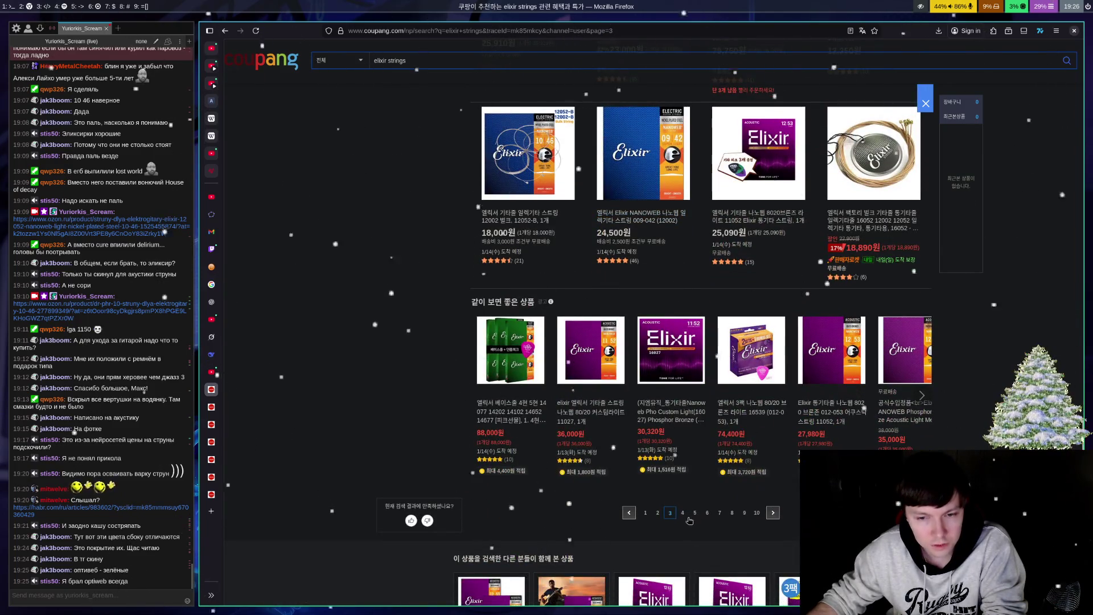
left_click(687, 517)
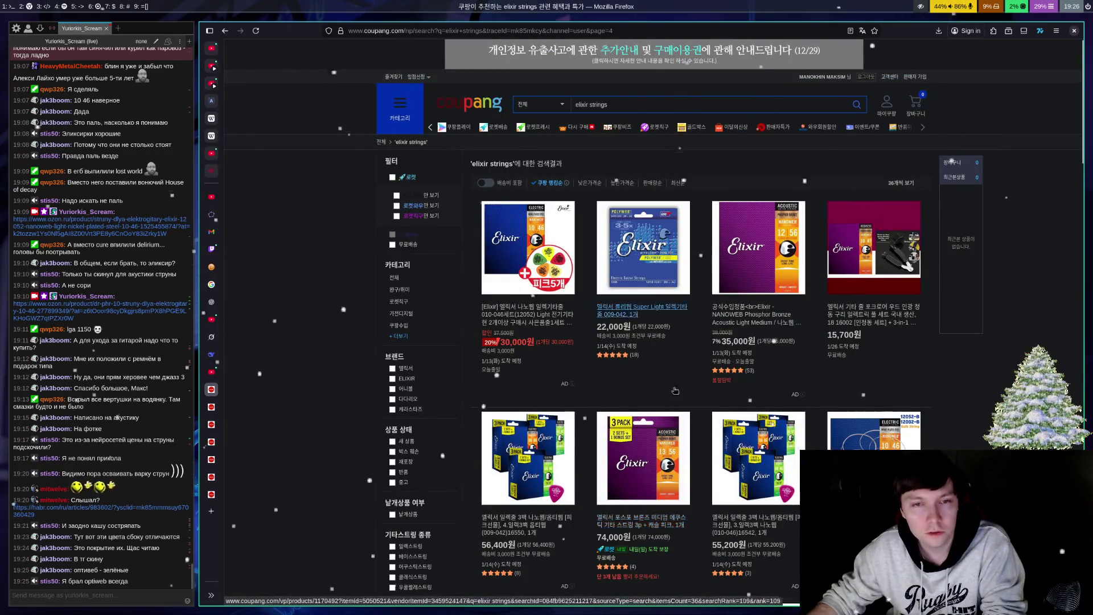
Step: Scroll through results page 4 and go on to page 5
scroll(715, 287, "down", 4)
scroll(715, 287, "down", 10)
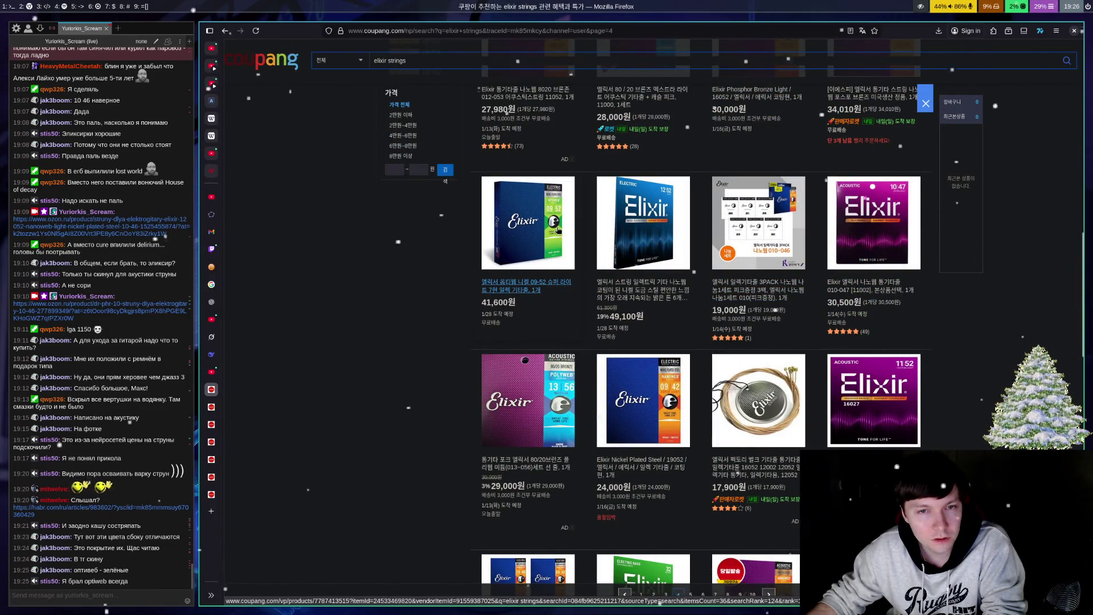
scroll(575, 249, "down", 4)
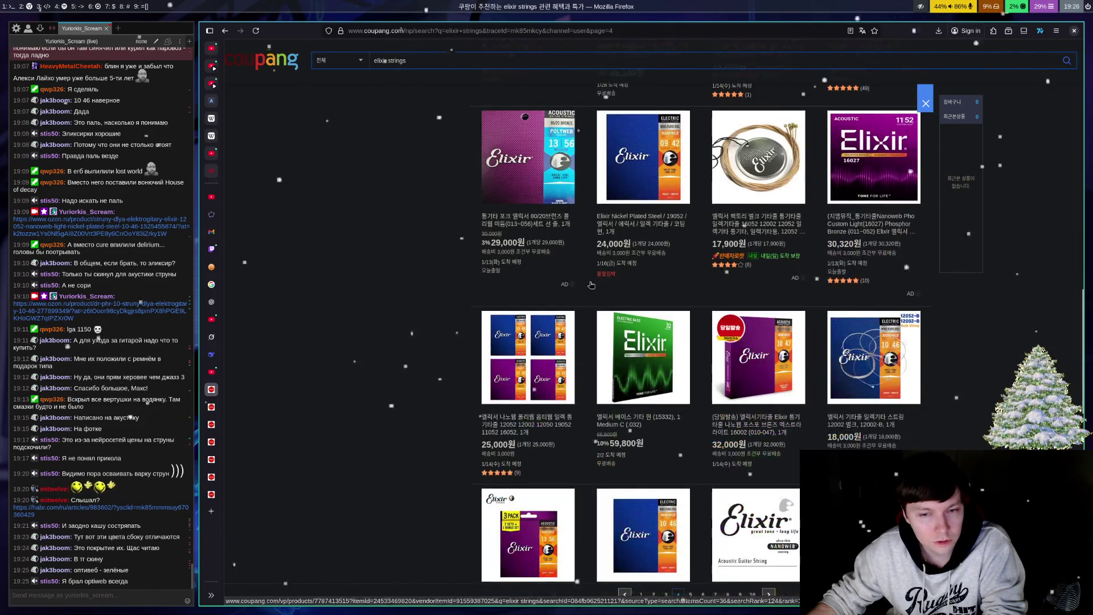
scroll(548, 315, "down", 4)
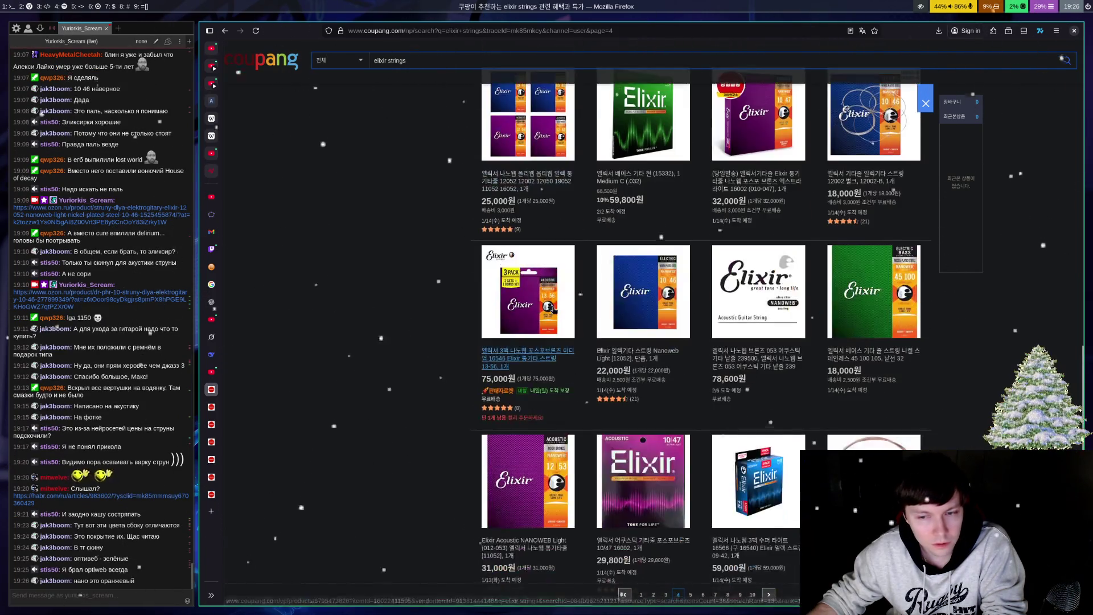
scroll(550, 307, "down", 5)
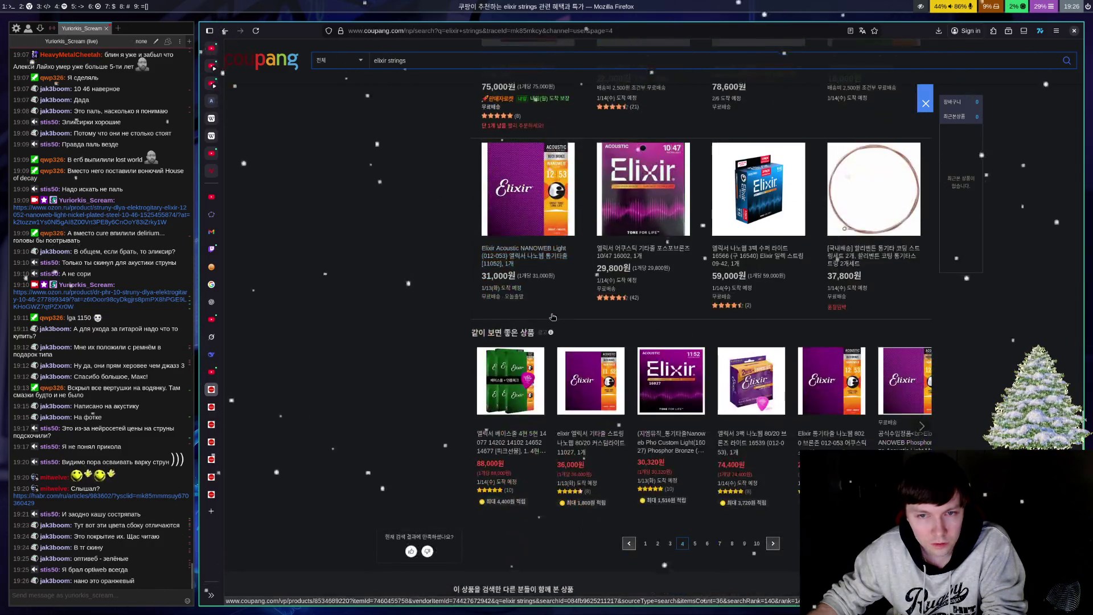
left_click(695, 300)
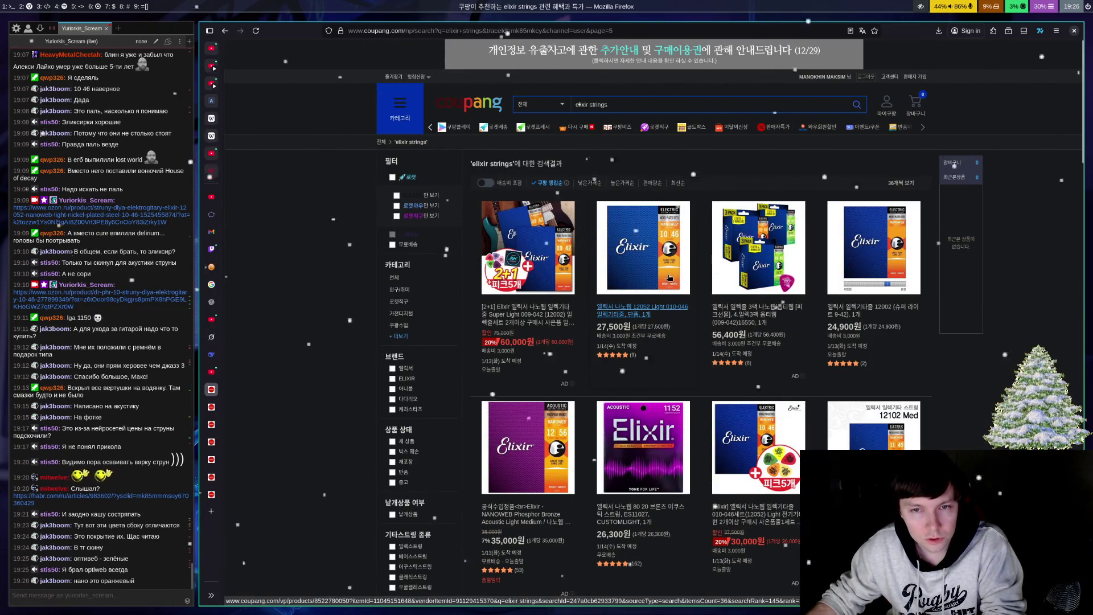
Step: Scroll through results page 5 and jump to page 7
scroll(648, 313, "down", 1)
scroll(648, 313, "down", 10)
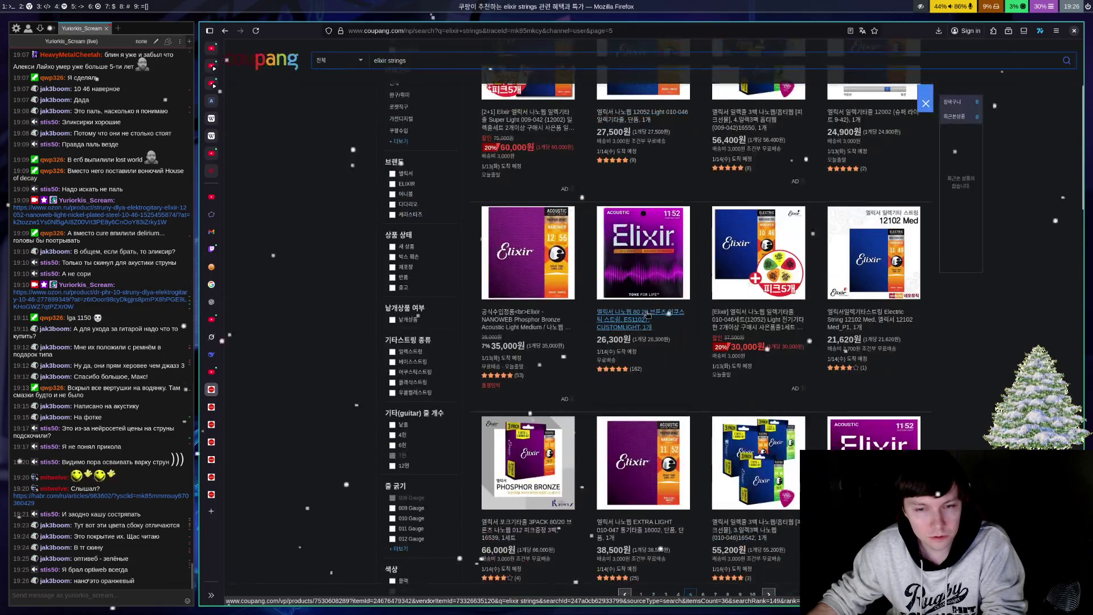
scroll(654, 331, "down", 2)
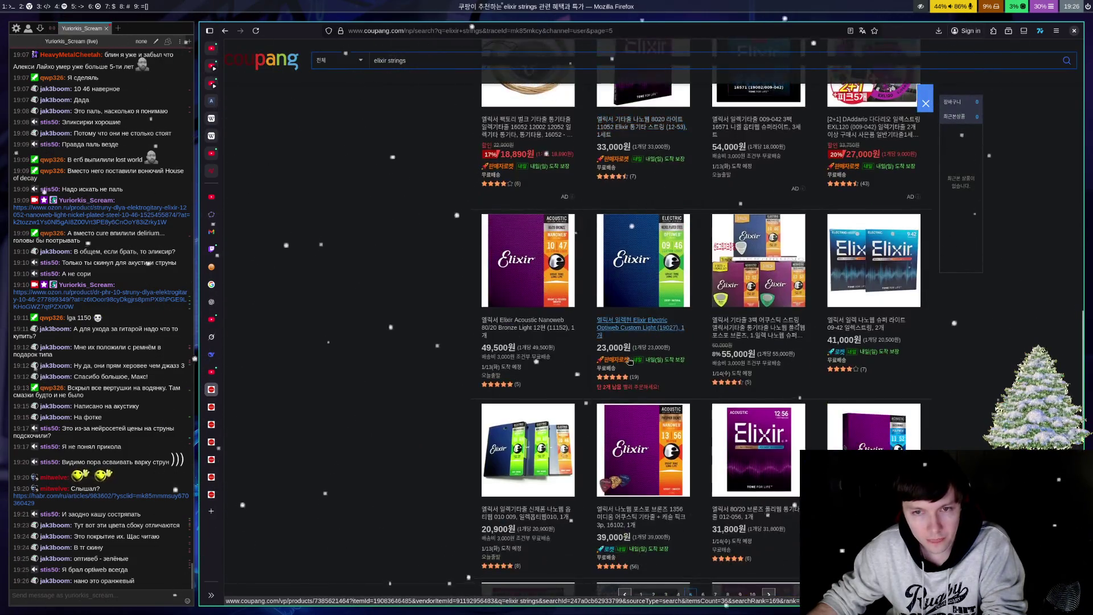
scroll(691, 295, "down", 8)
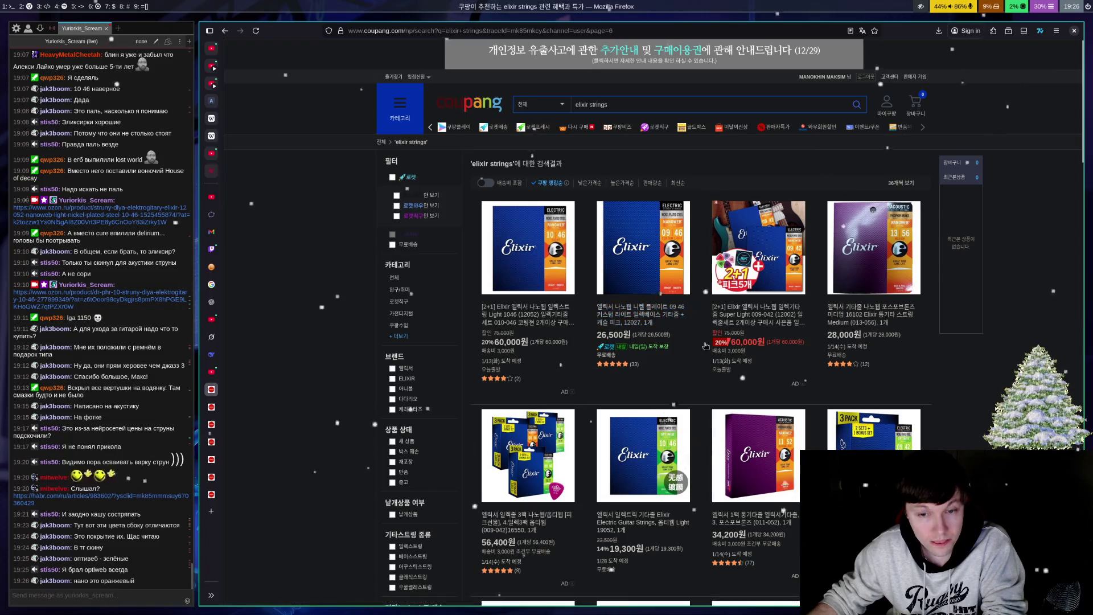
scroll(708, 341, "down", 4)
scroll(691, 347, "down", 5)
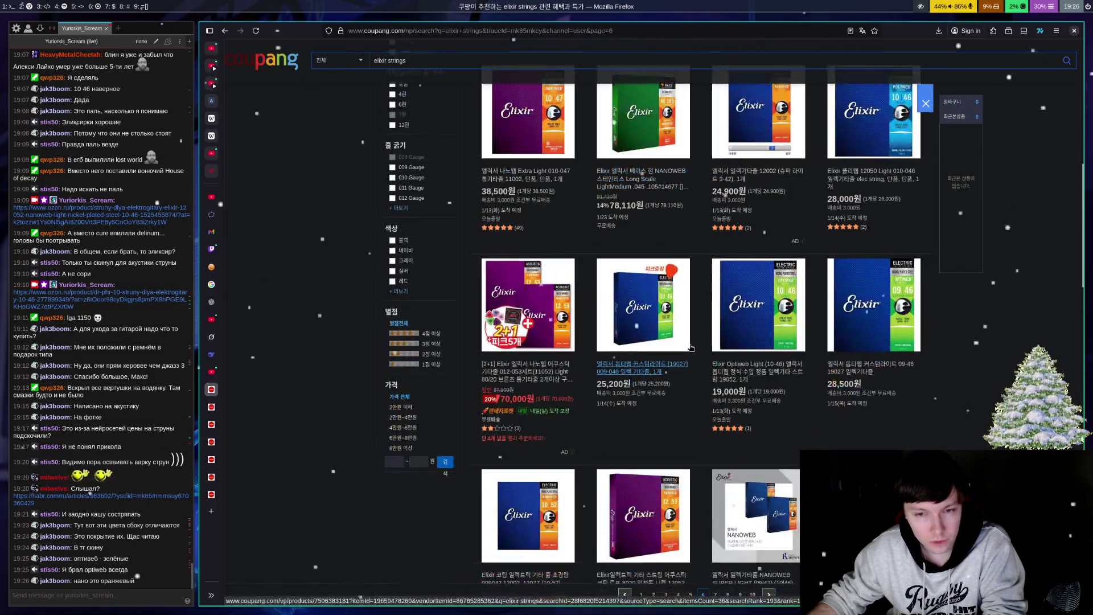
scroll(689, 349, "down", 20)
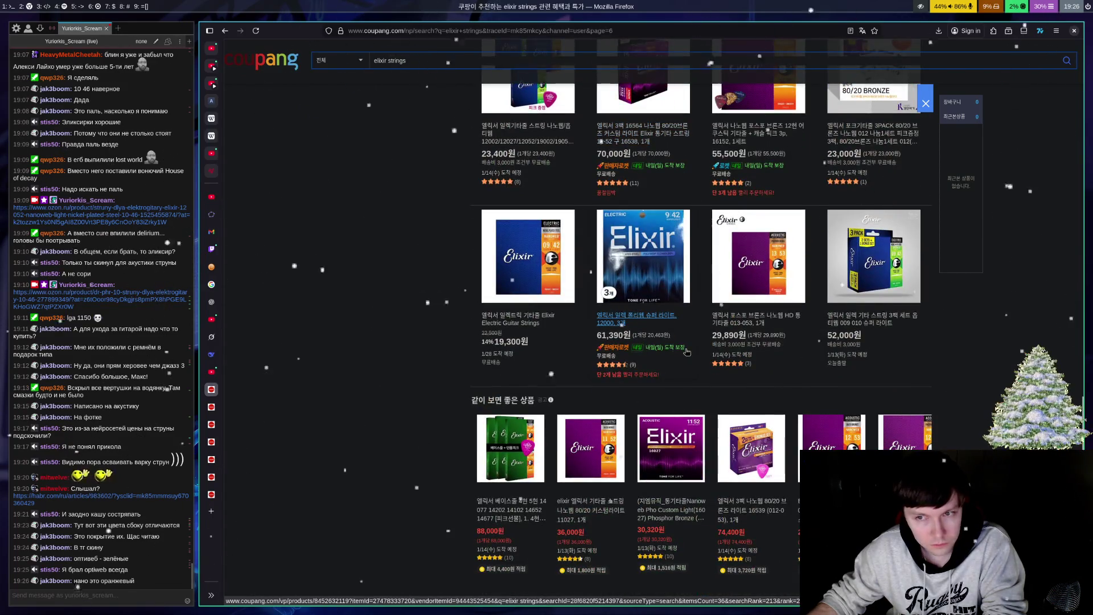
scroll(686, 352, "down", 4)
left_click(721, 368)
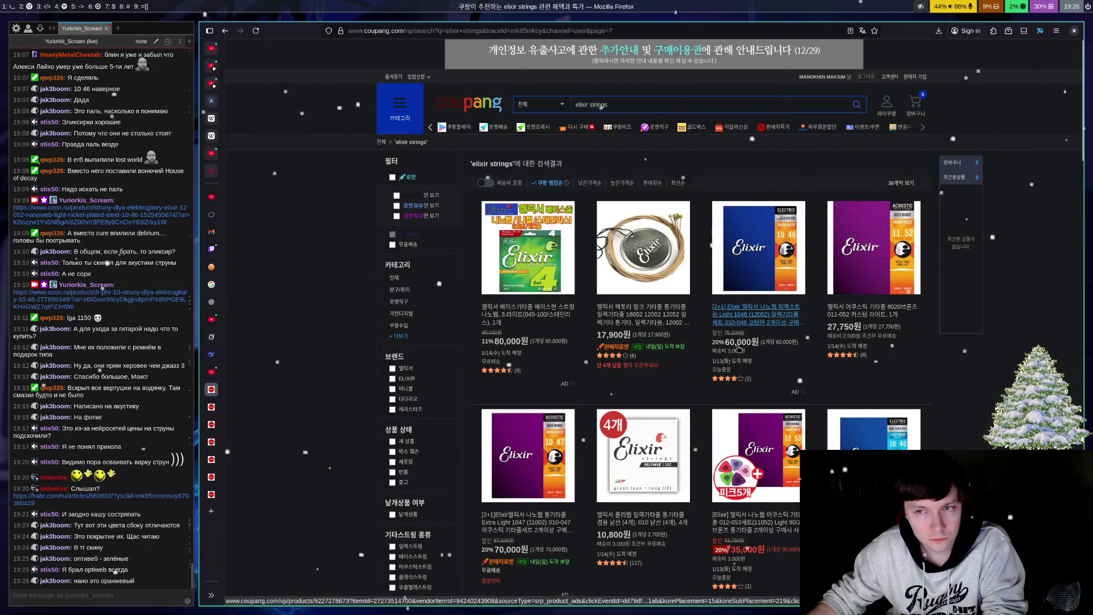
Step: Scroll through results page 7, then return to page 1
scroll(739, 348, "down", 4)
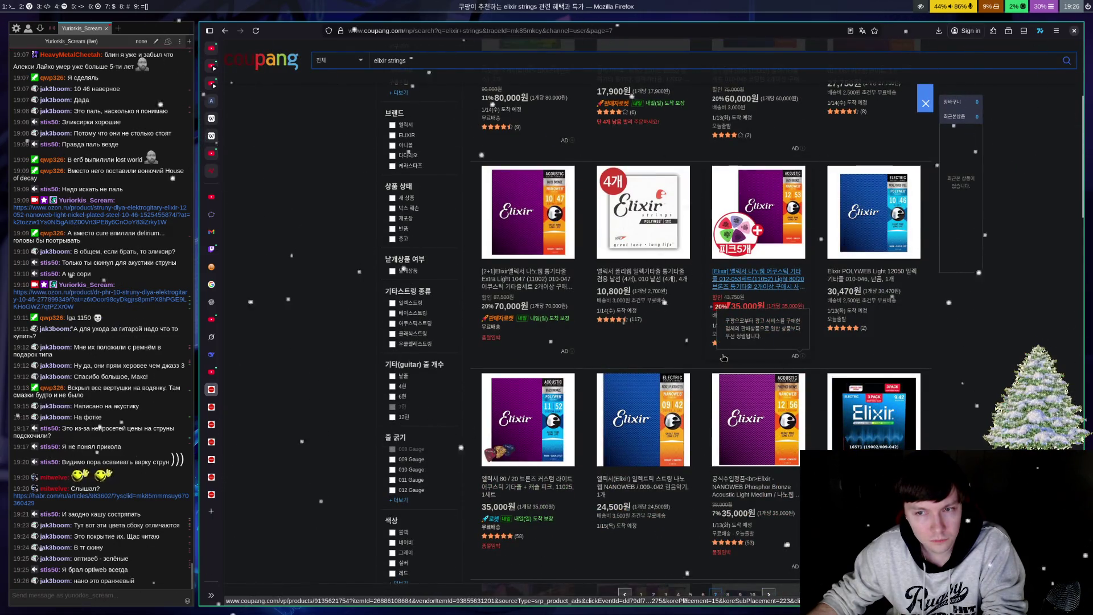
scroll(723, 358, "down", 10)
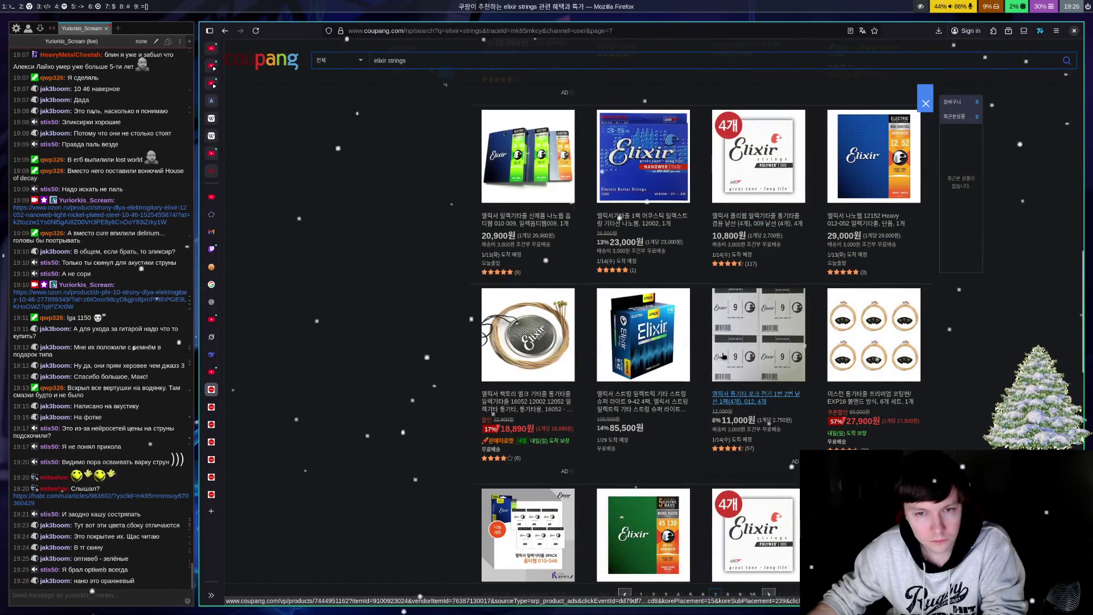
scroll(724, 357, "down", 4)
scroll(723, 356, "down", 4)
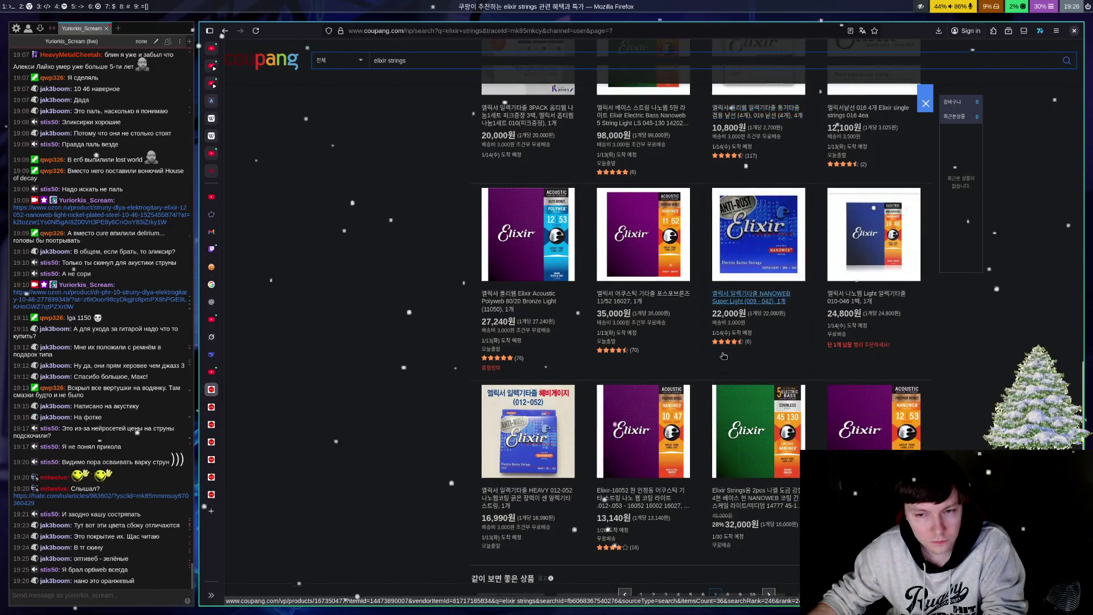
scroll(724, 356, "down", 4)
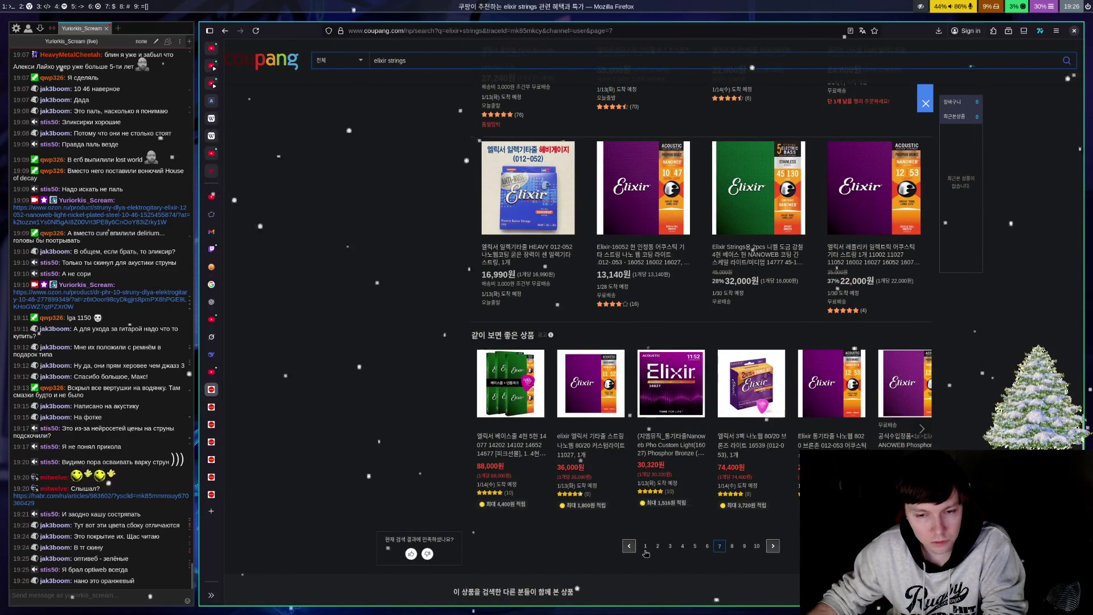
left_click(645, 548)
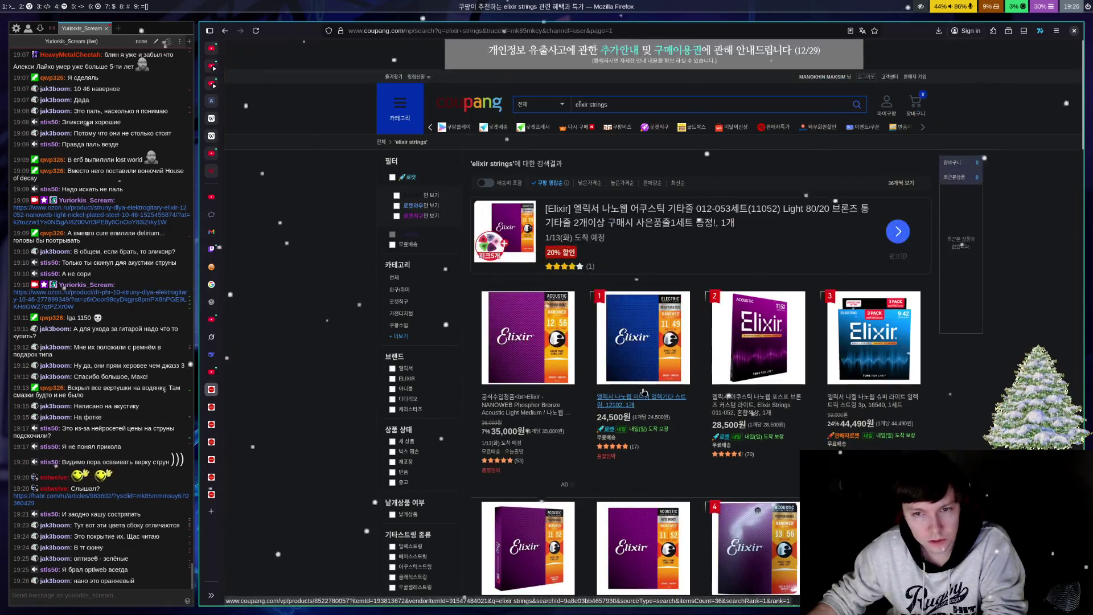
Step: Scroll through results page 1 and go on to page 2
scroll(644, 392, "down", 4)
scroll(645, 392, "down", 5)
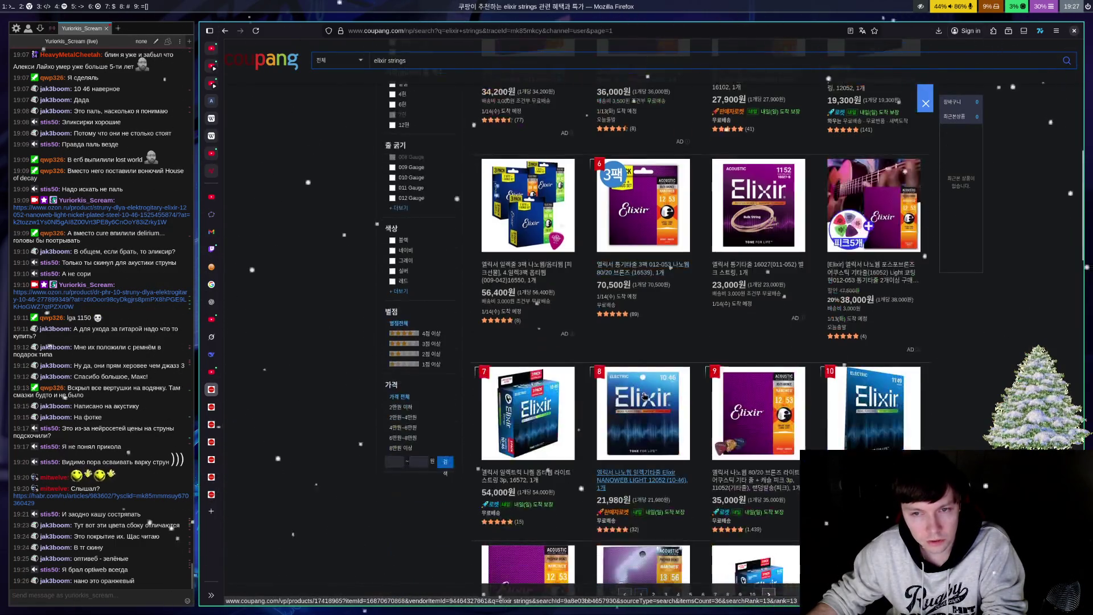
scroll(644, 395, "down", 4)
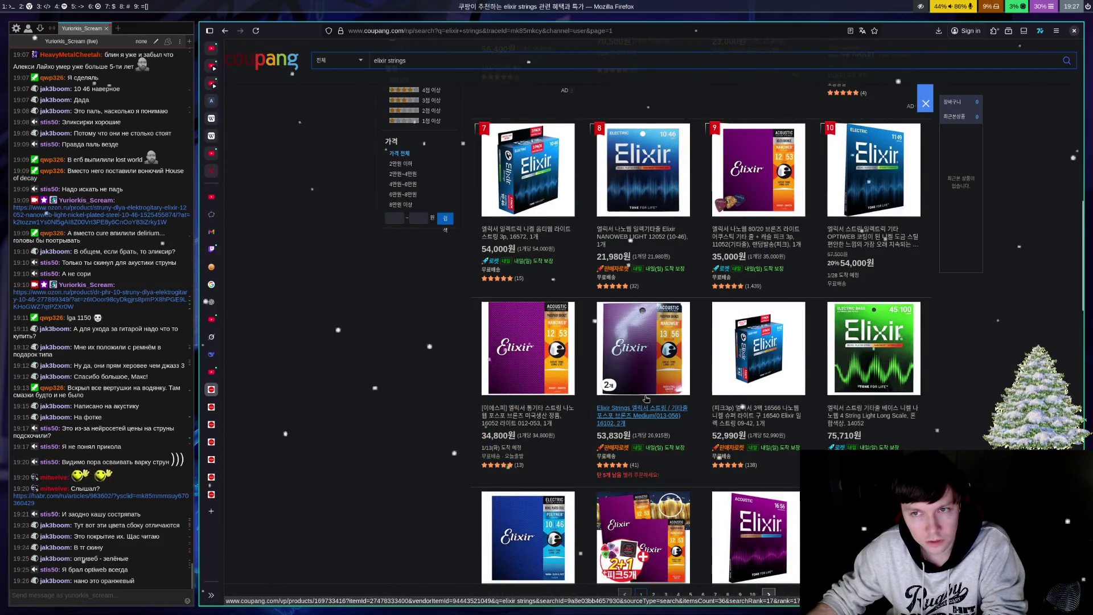
scroll(647, 398, "up", 7)
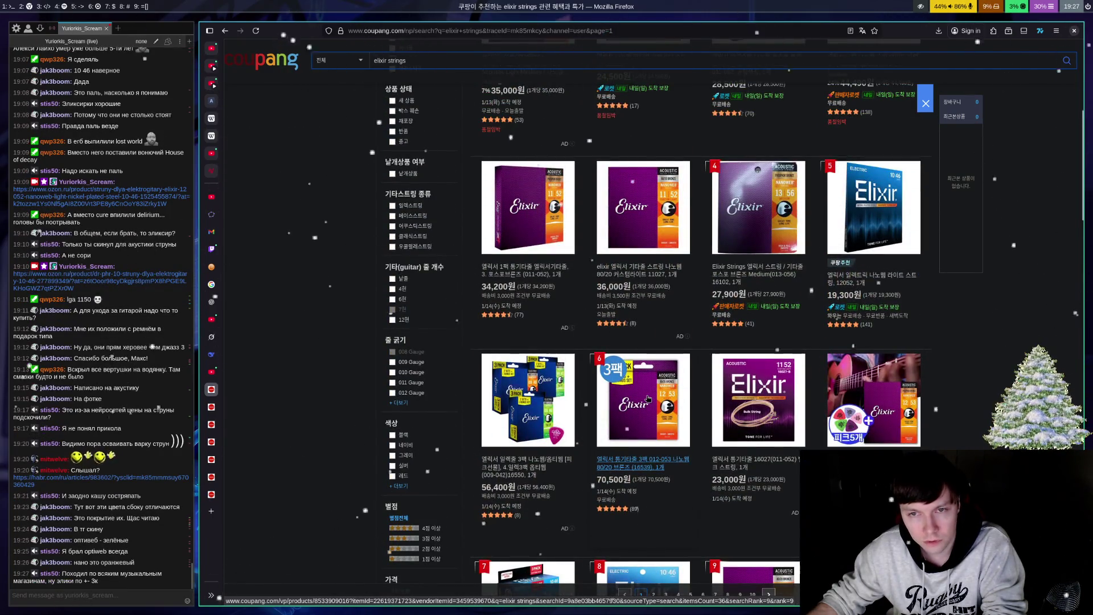
scroll(648, 399, "down", 3)
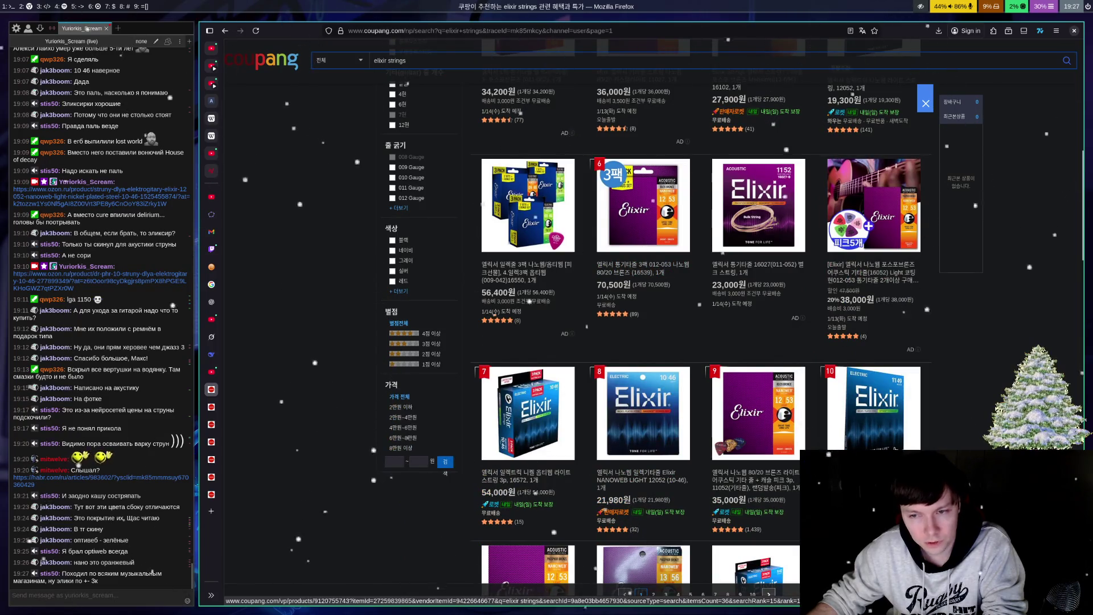
scroll(745, 483, "down", 4)
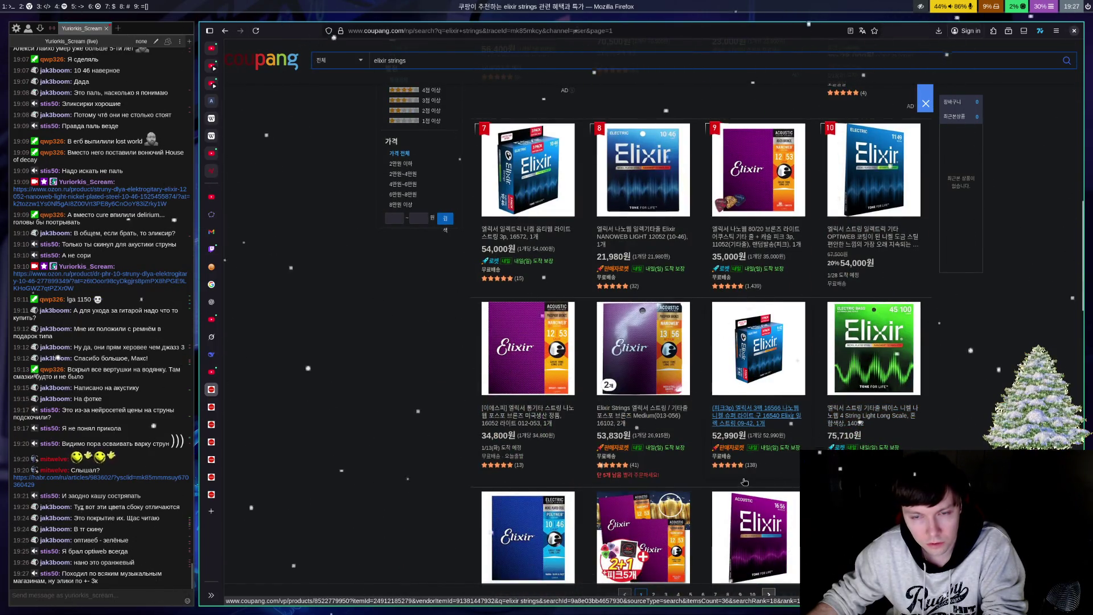
scroll(745, 482, "down", 4)
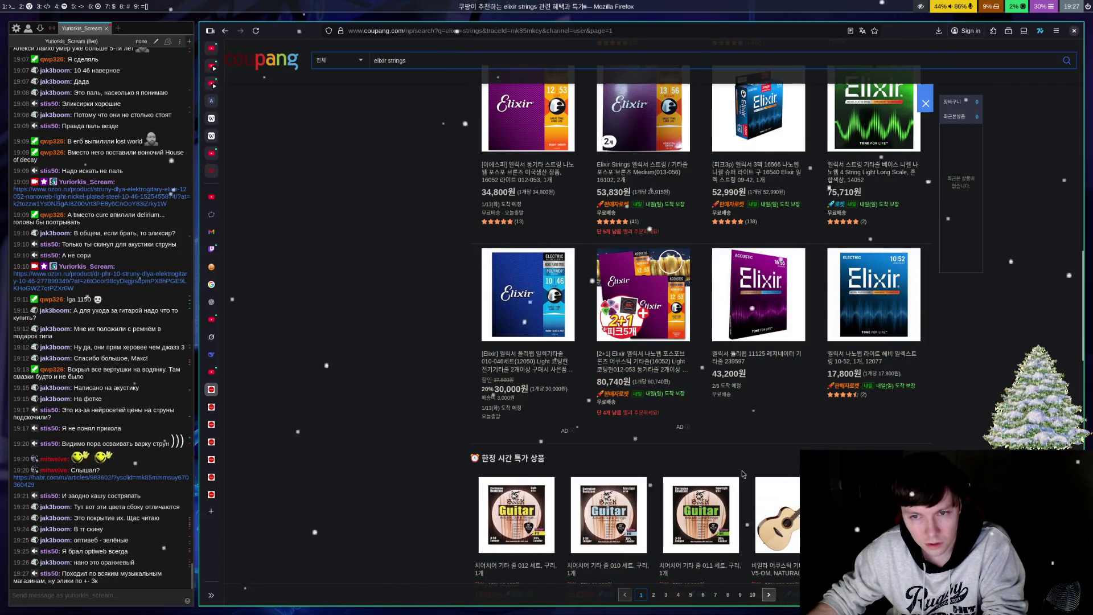
scroll(743, 474, "down", 4)
scroll(734, 484, "up", 4)
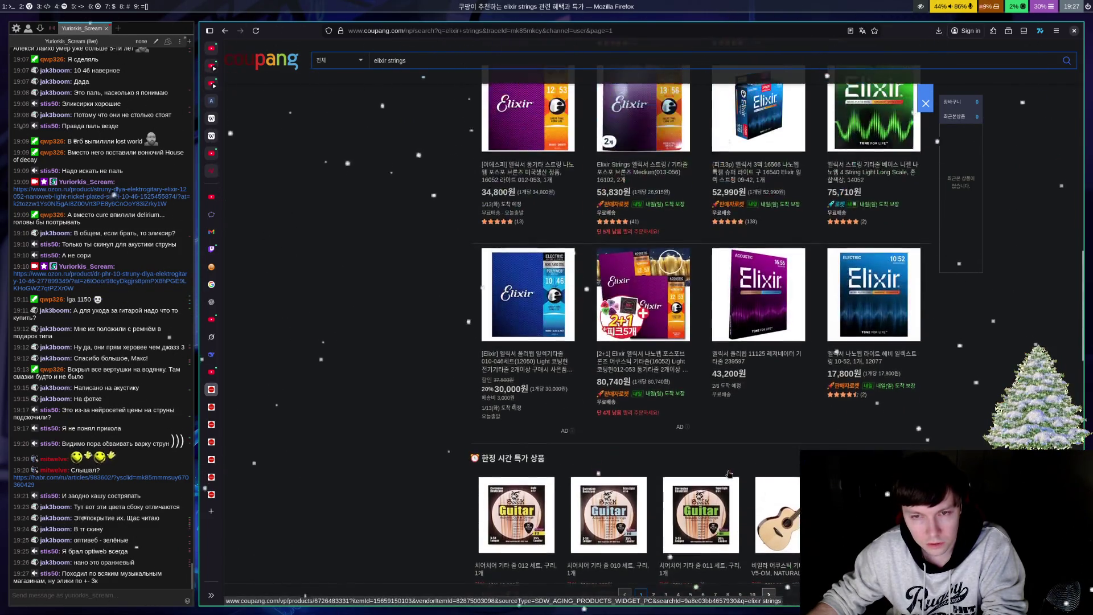
scroll(719, 362, "up", 3)
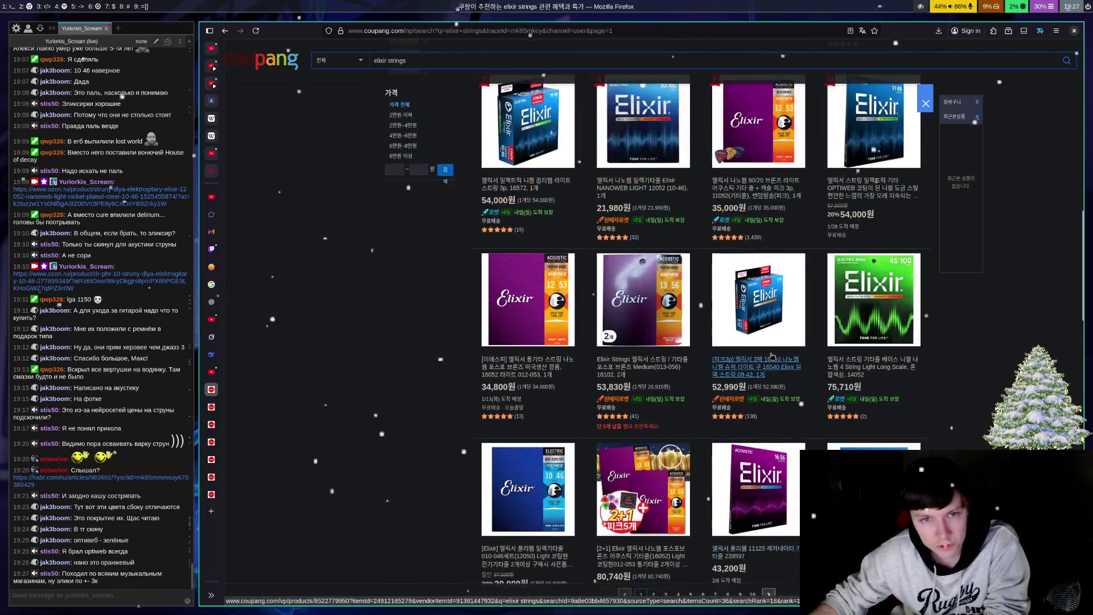
scroll(755, 366, "down", 4)
scroll(755, 366, "down", 9)
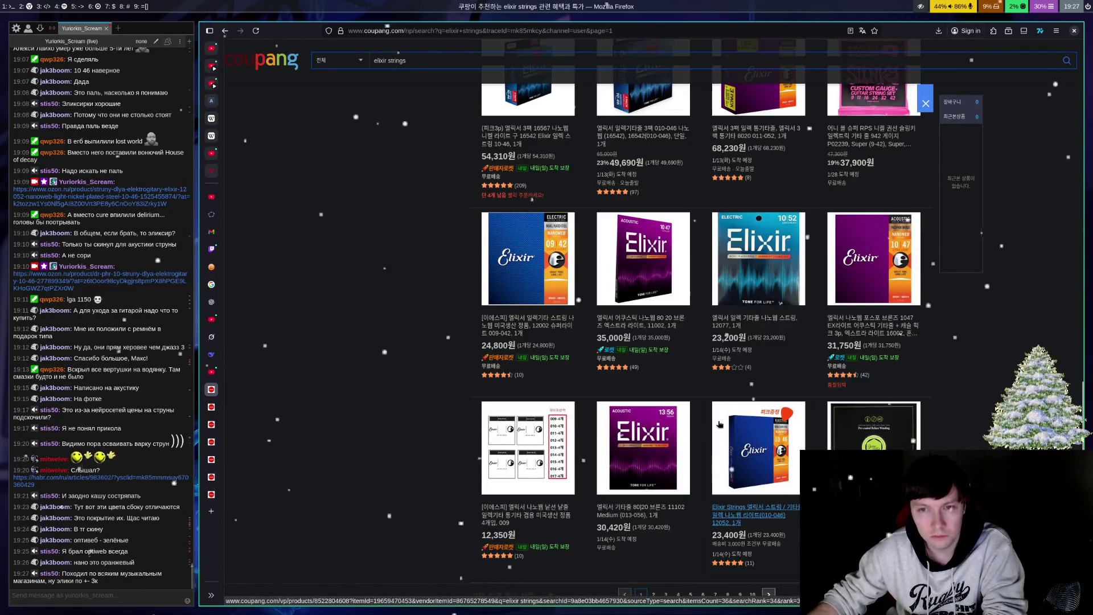
scroll(720, 424, "down", 4)
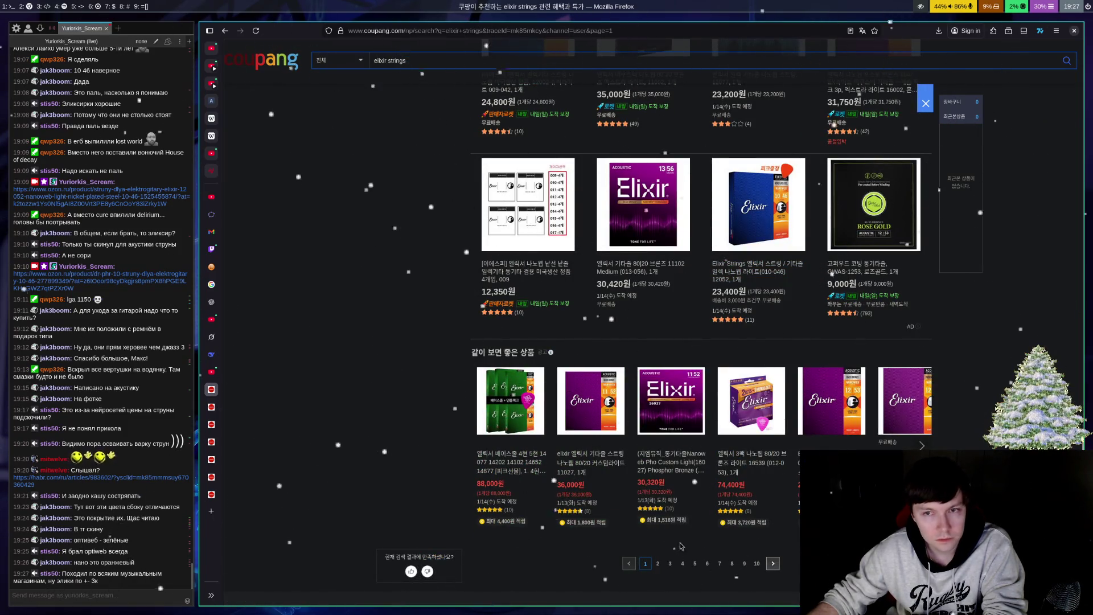
left_click(672, 420)
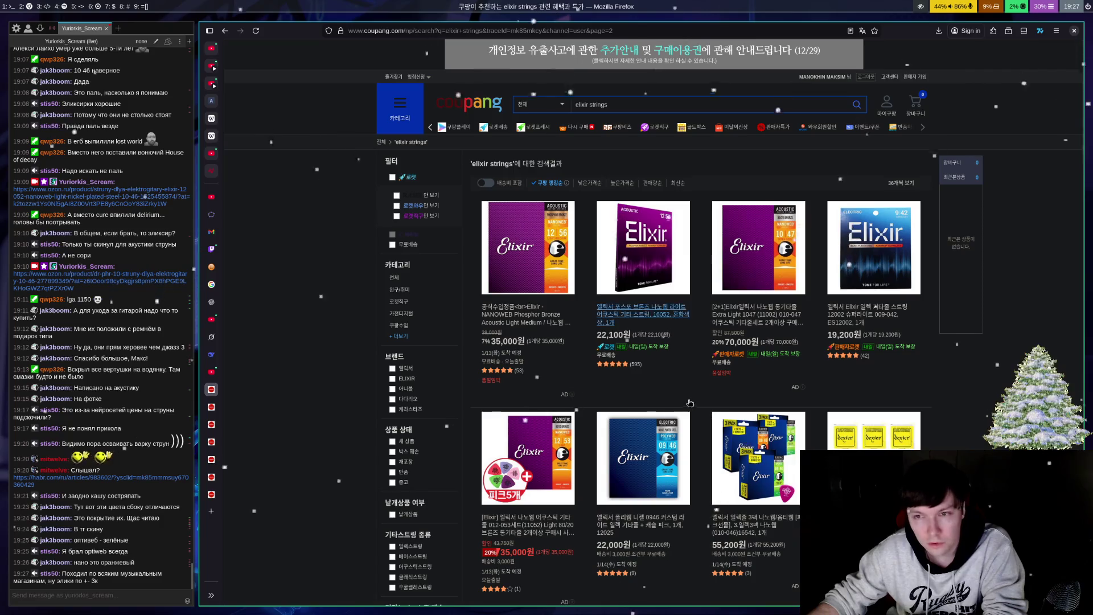
Step: Open the Elixir Electric OPTIWEB Medium 11-49 product page from page 2
scroll(698, 397, "down", 8)
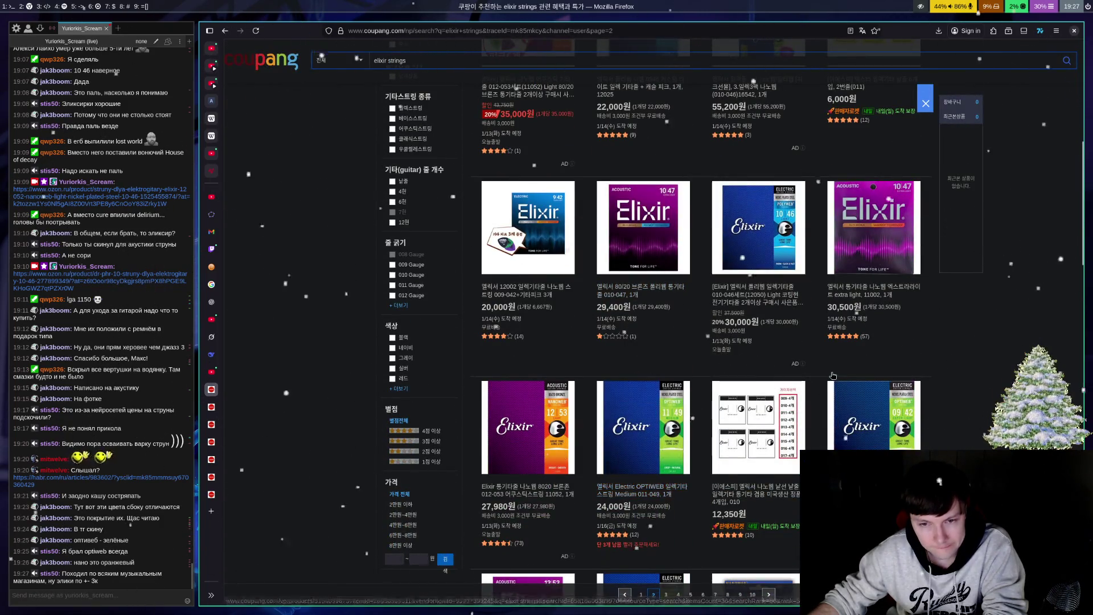
scroll(701, 397, "down", 3)
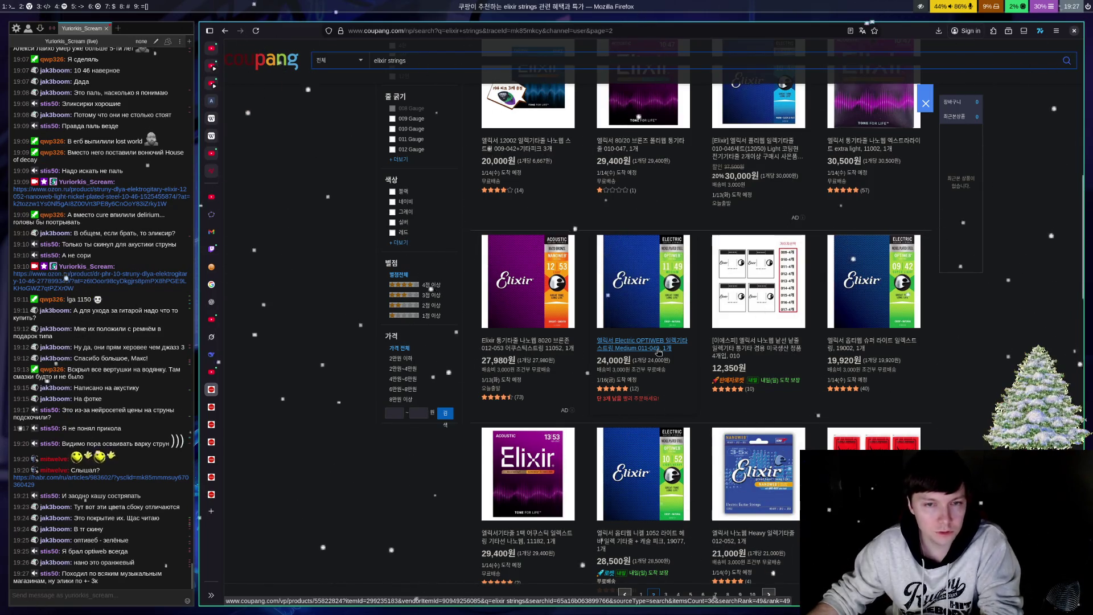
left_click(659, 350)
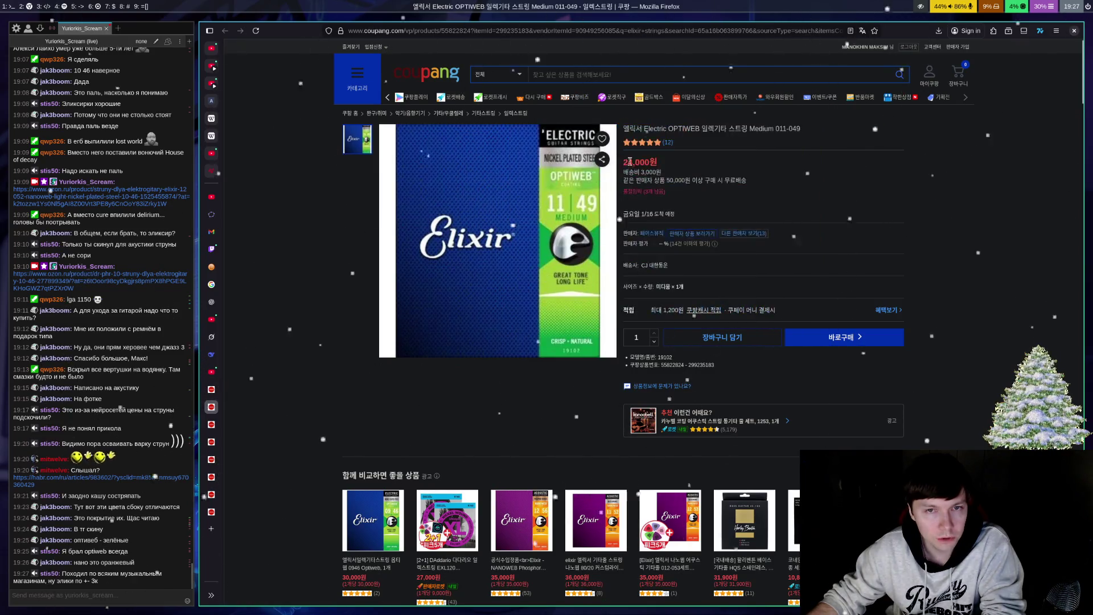
Step: Scroll through the OPTIWEB product details, then go back through earlier strings pages
scroll(742, 344, "down", 10)
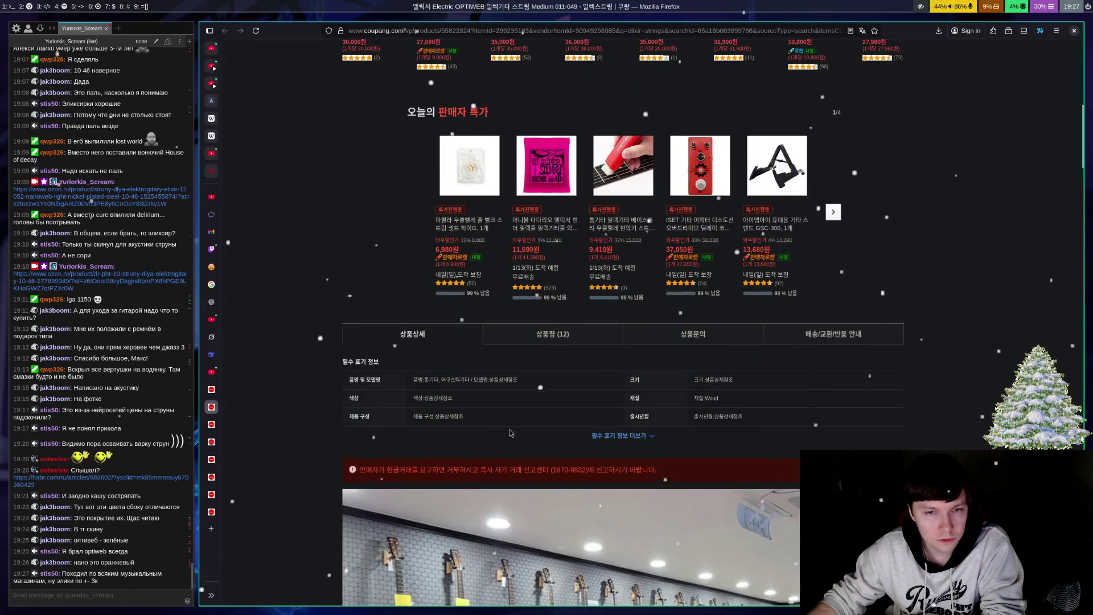
scroll(511, 433, "down", 10)
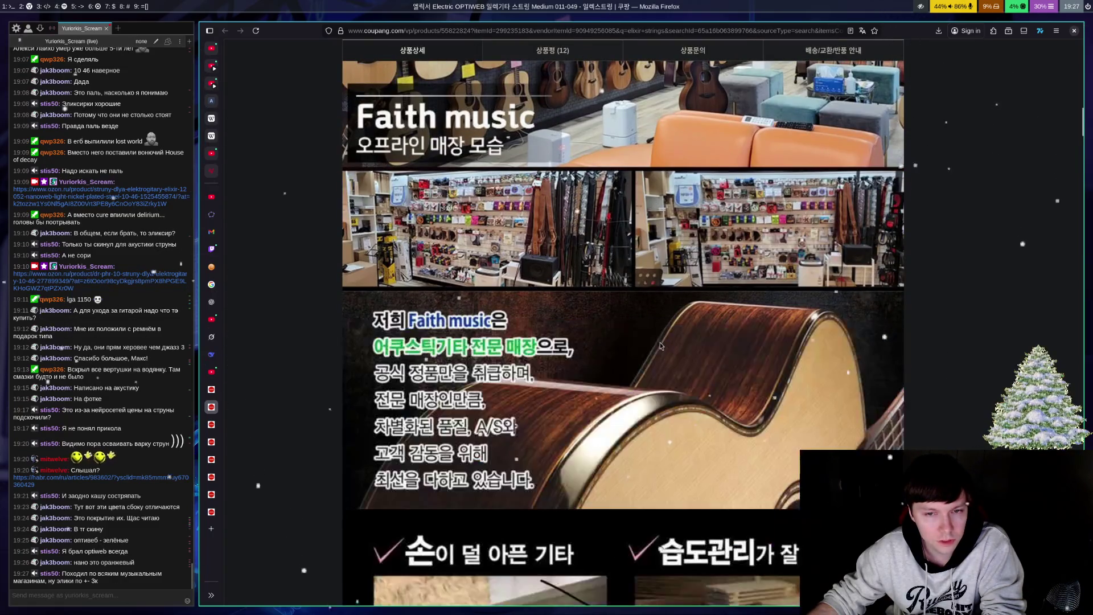
scroll(661, 346, "down", 15)
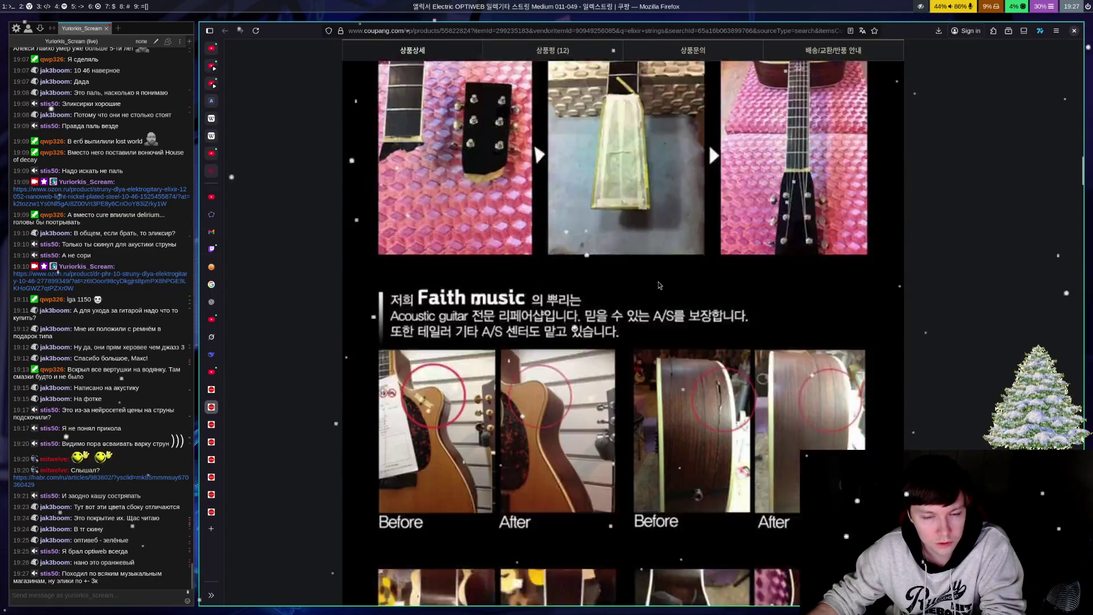
scroll(659, 285, "up", 20)
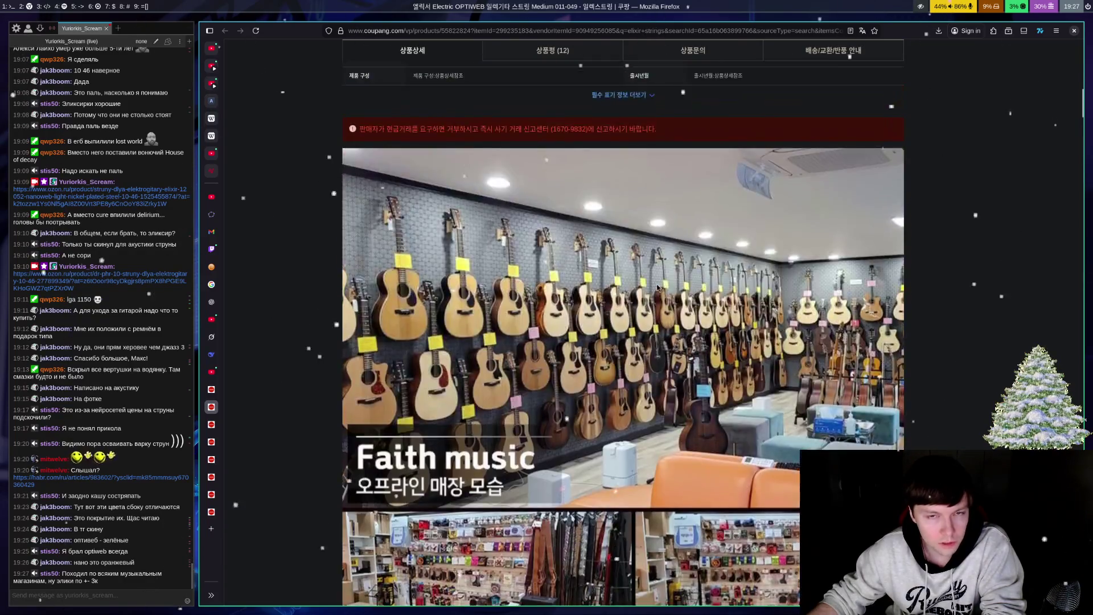
scroll(659, 287, "up", 15)
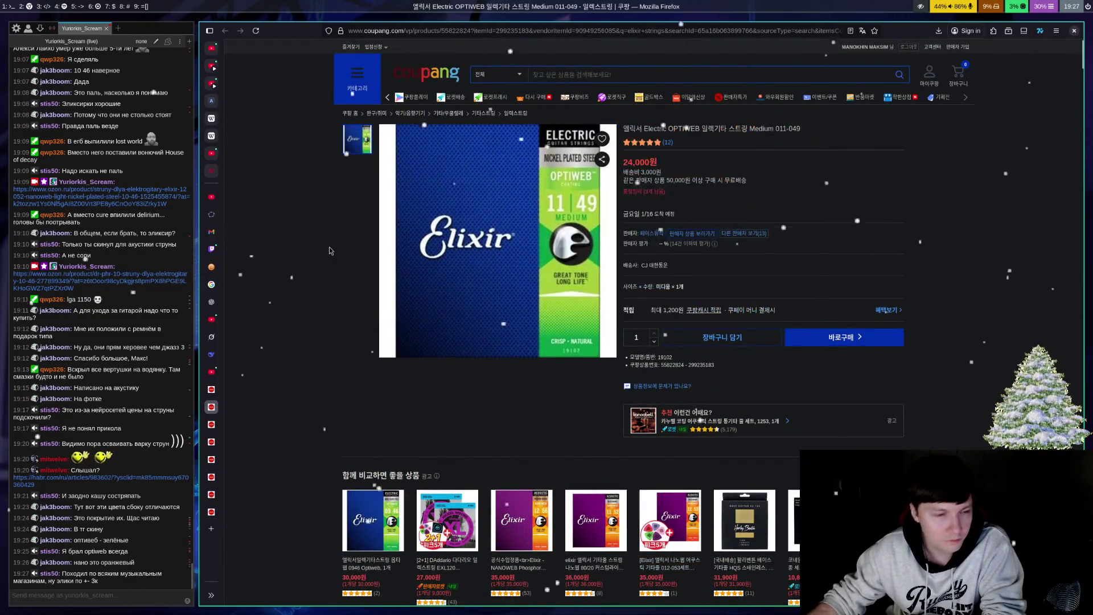
key("alt+Left")
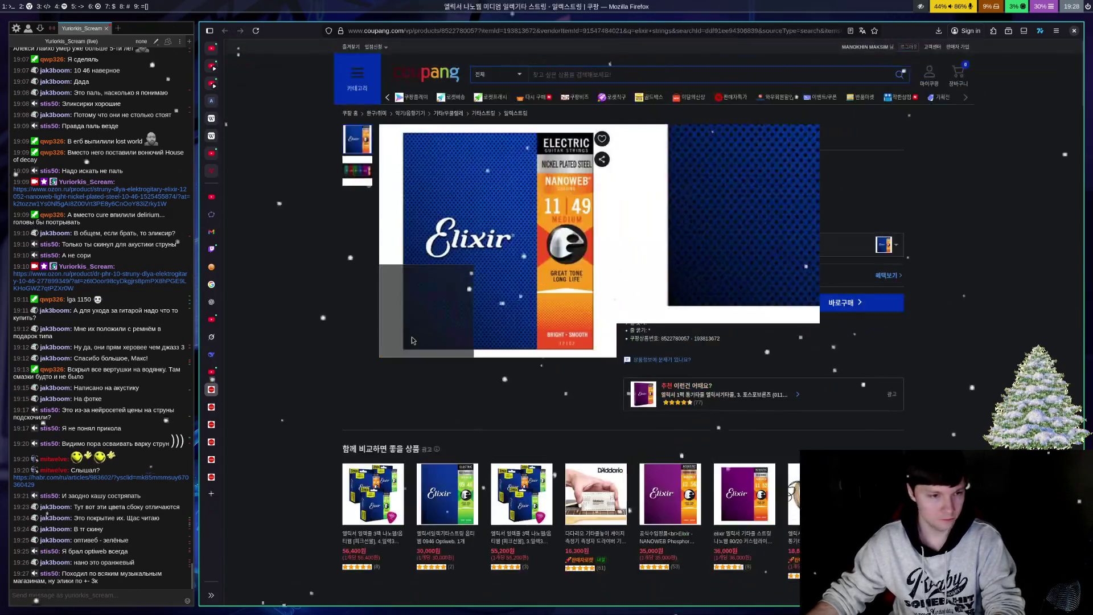
key("alt+Left")
Step: Return to the Dunlop Heavy Core page and read the fully expanded product description
key("alt+Left")
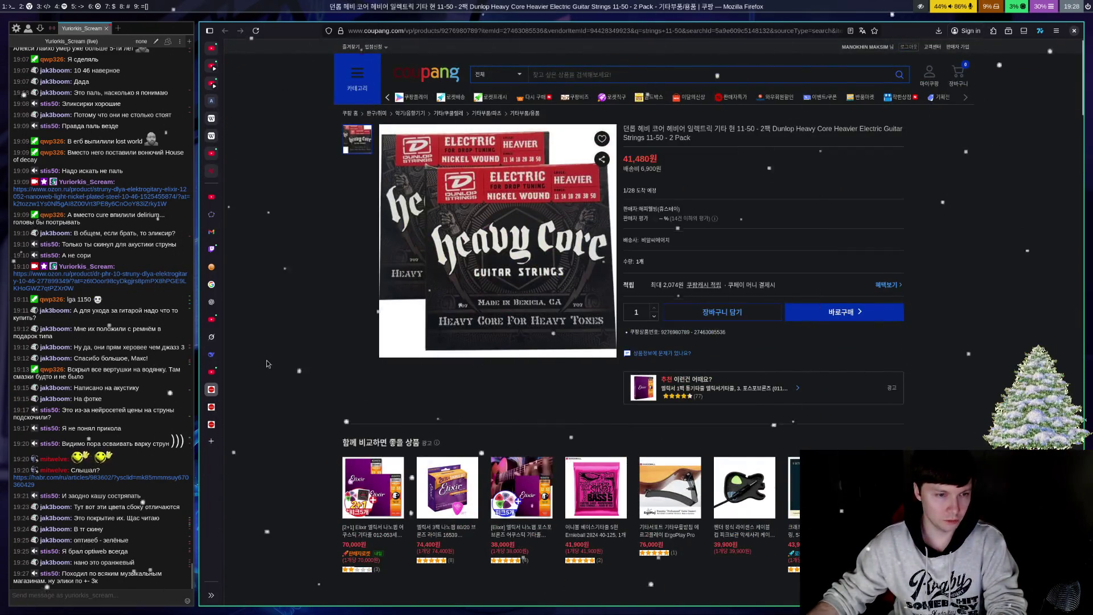
key("alt+Left")
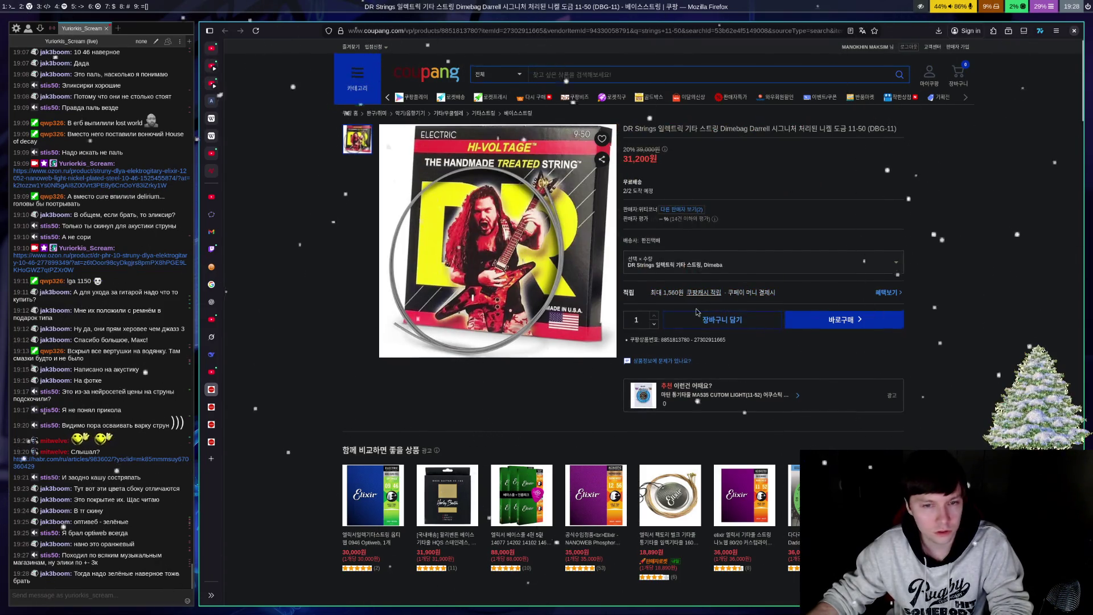
scroll(697, 312, "down", 15)
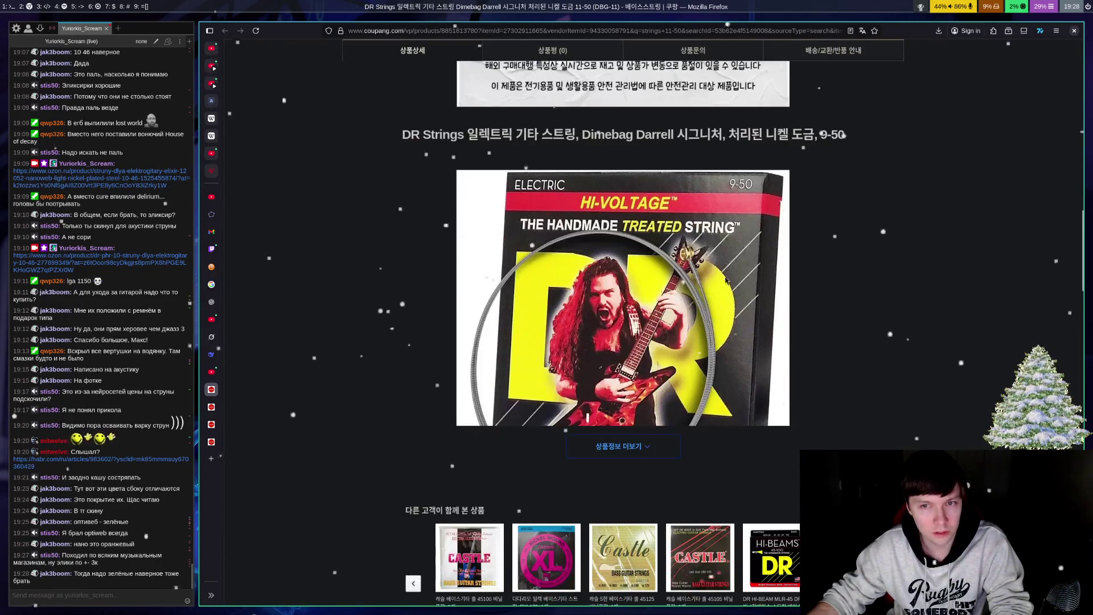
left_click(623, 446)
scroll(734, 344, "down", 10)
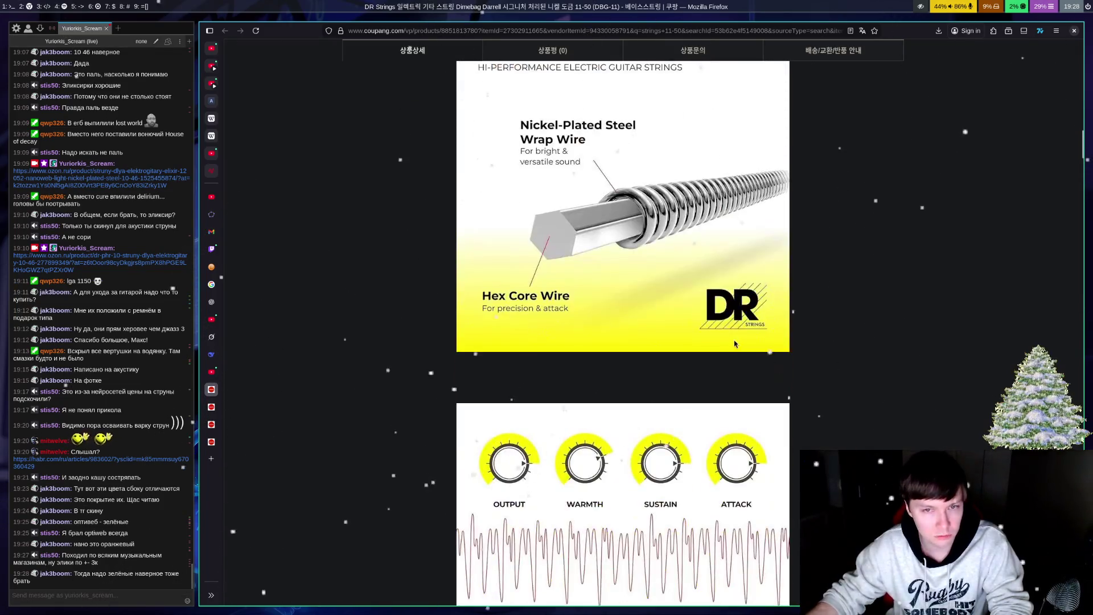
scroll(728, 328, "down", 15)
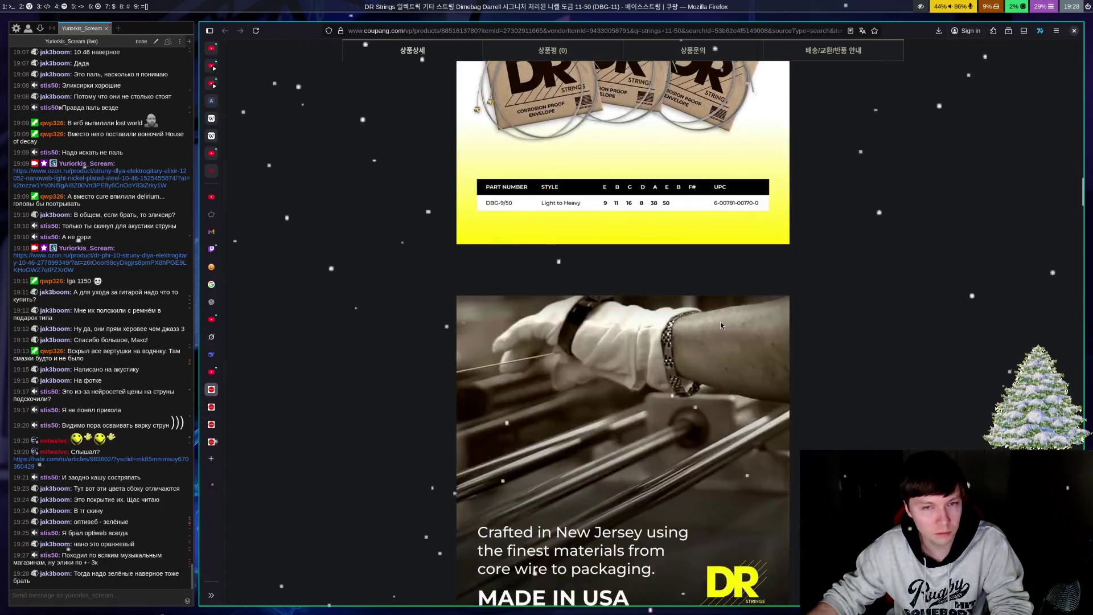
scroll(722, 325, "up", 4)
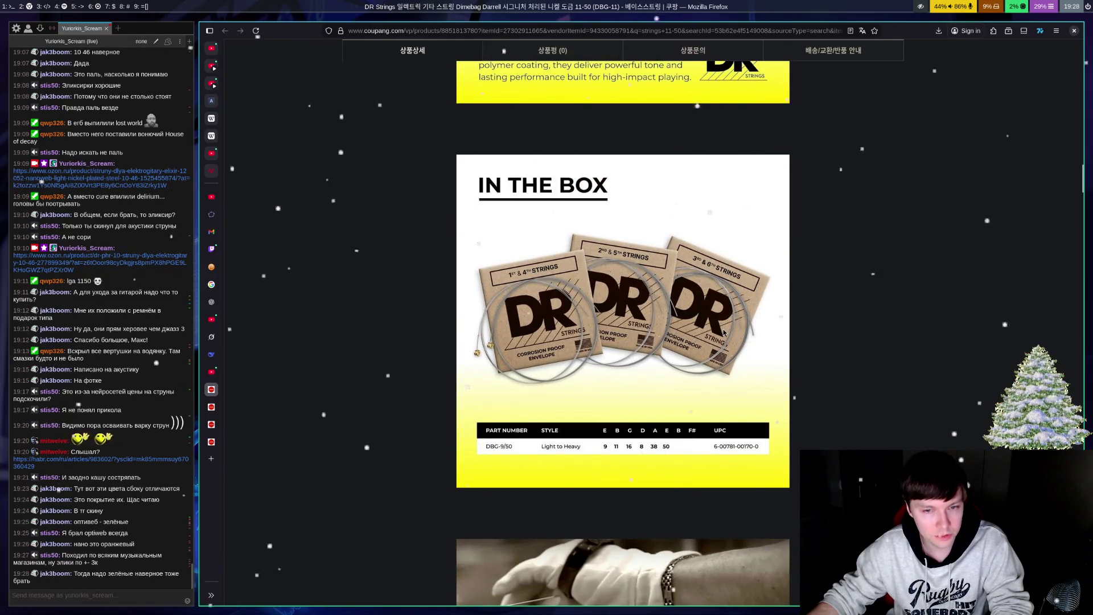
scroll(731, 428, "down", 8)
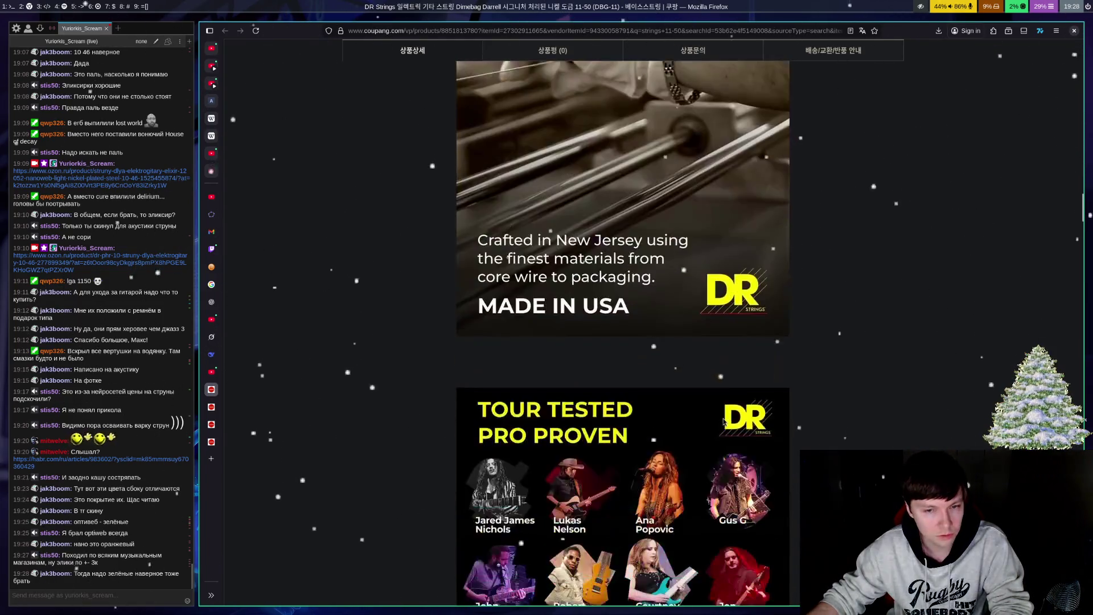
scroll(731, 418, "down", 15)
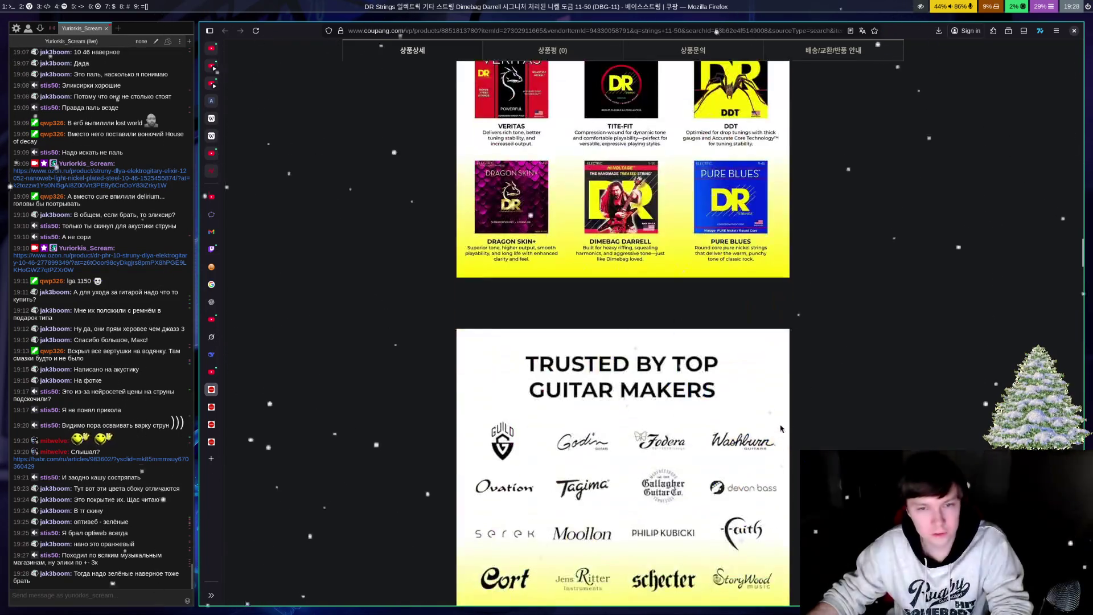
Step: Close the DR Hi-Voltage, Dunlop Heavy Core and DR Tite-Fit product tabs
key("ctrl+w")
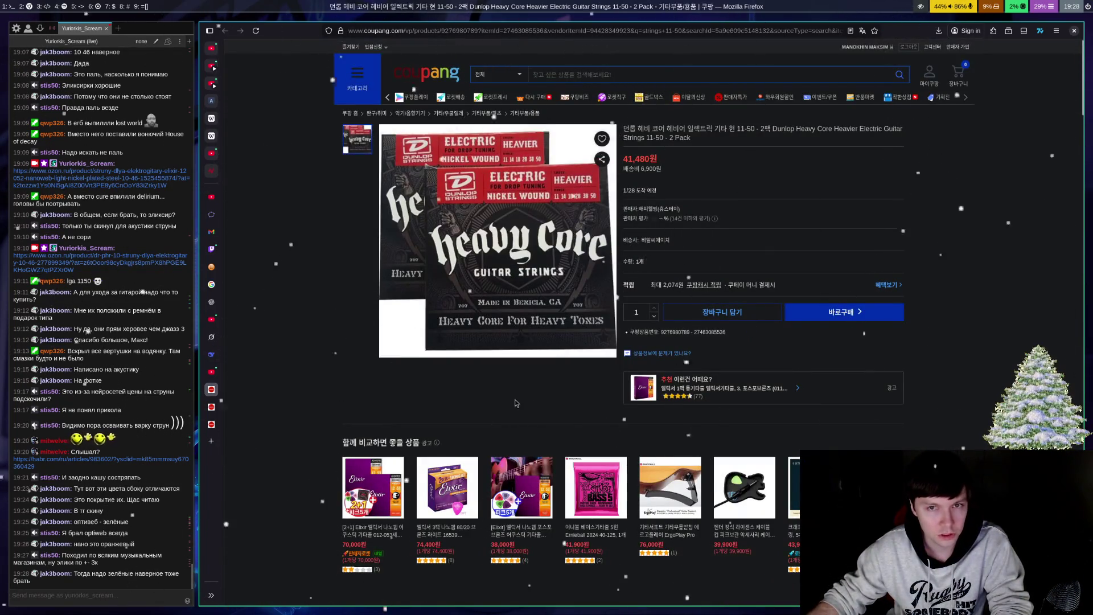
key("ctrl+w")
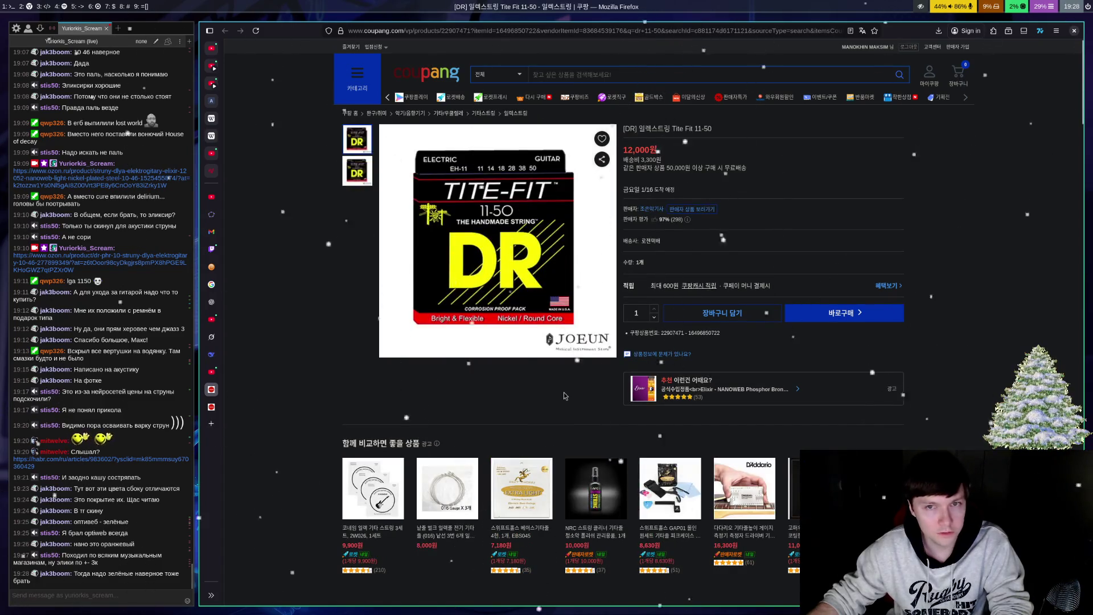
key("ctrl+w")
key("ctrl+w")
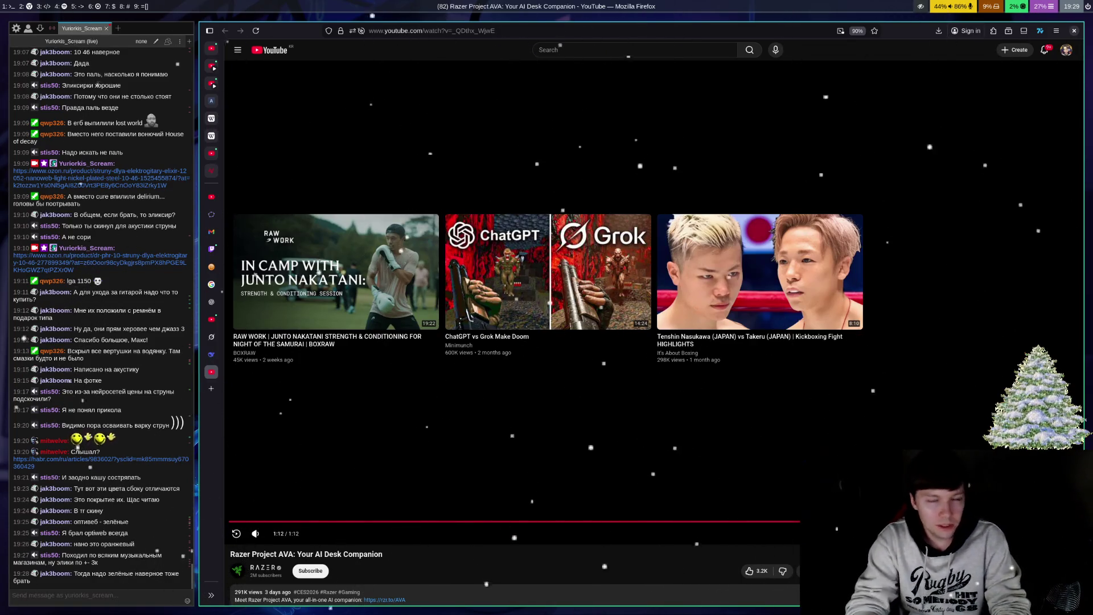
Step: Cycle through the Twitch, Emu-land, emulator search and ChatGPT tabs, then back to GeoGebra
key("ctrl+shift+Tab")
key("ctrl+shift+Tab")
key("ctrl+shift+Tab")
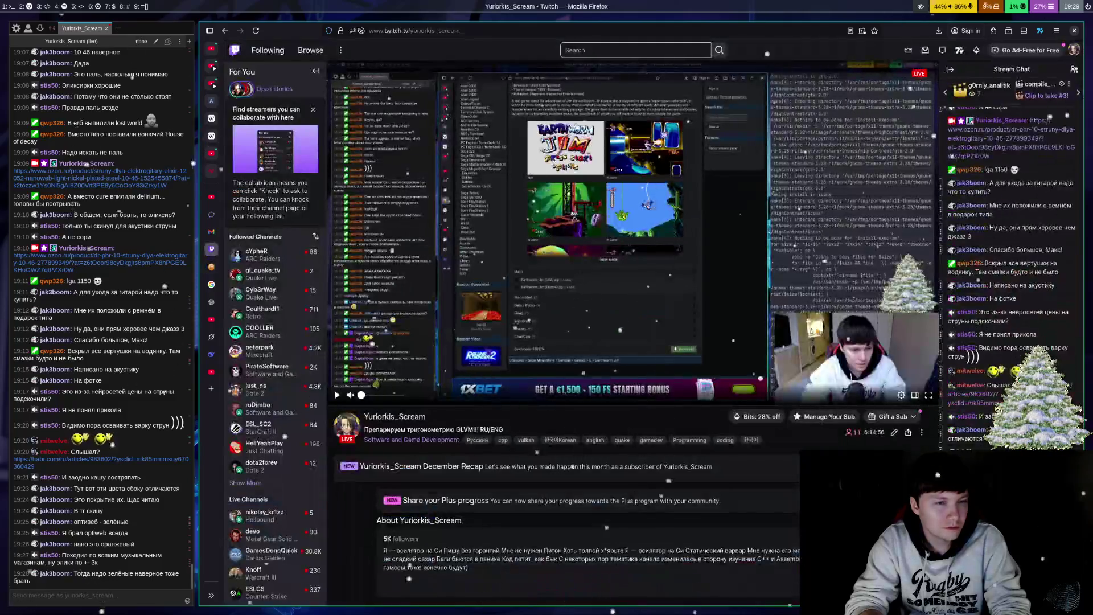
key("ctrl+Tab")
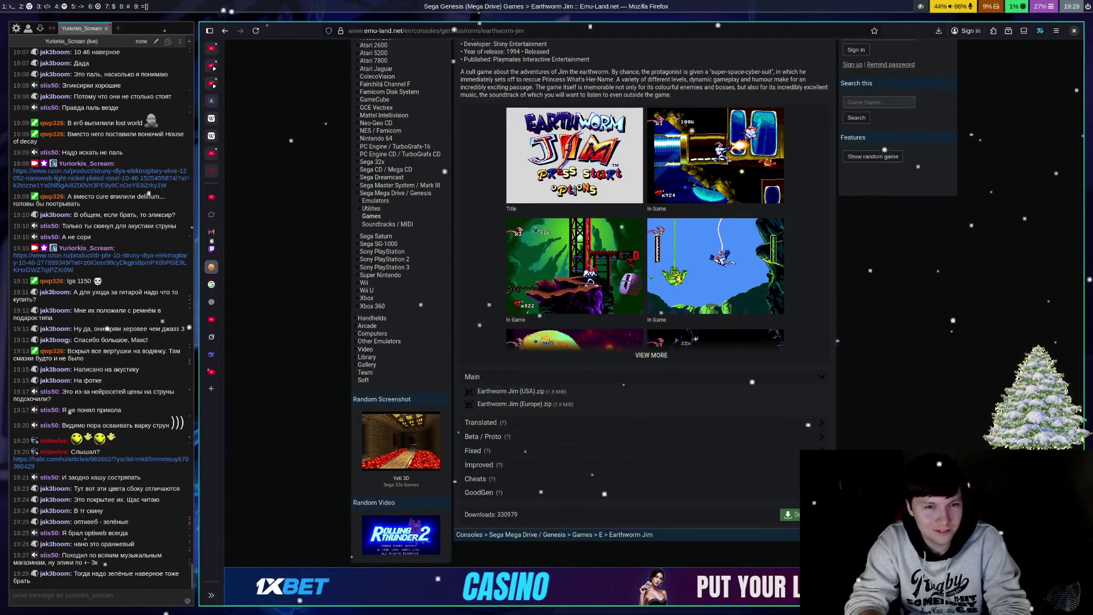
key("ctrl+Tab")
key("ctrl+Tab")
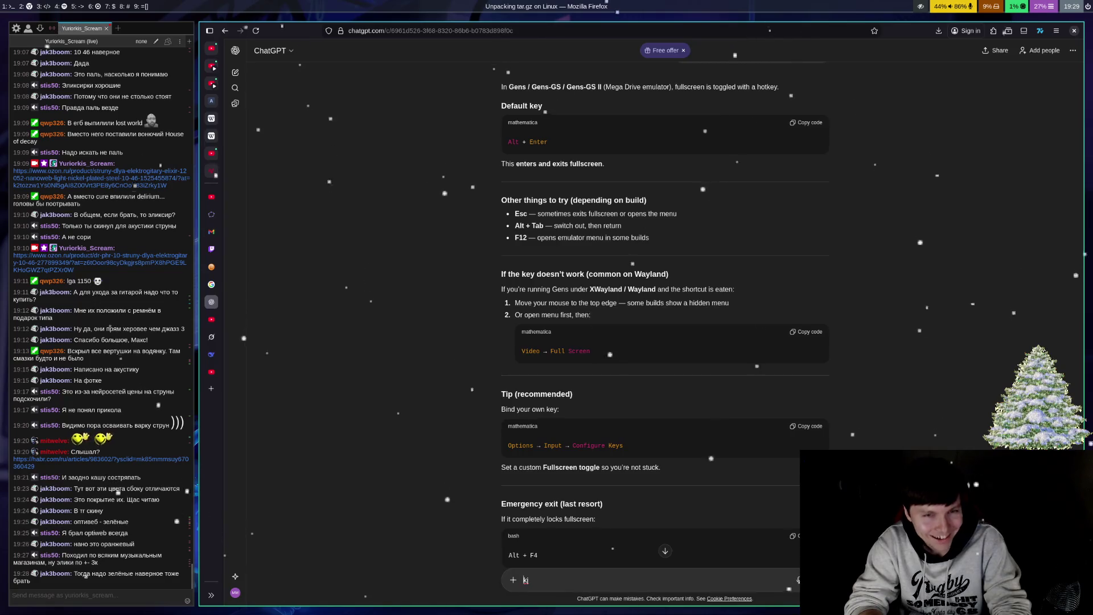
key("ctrl+Tab")
key("ctrl+Tab")
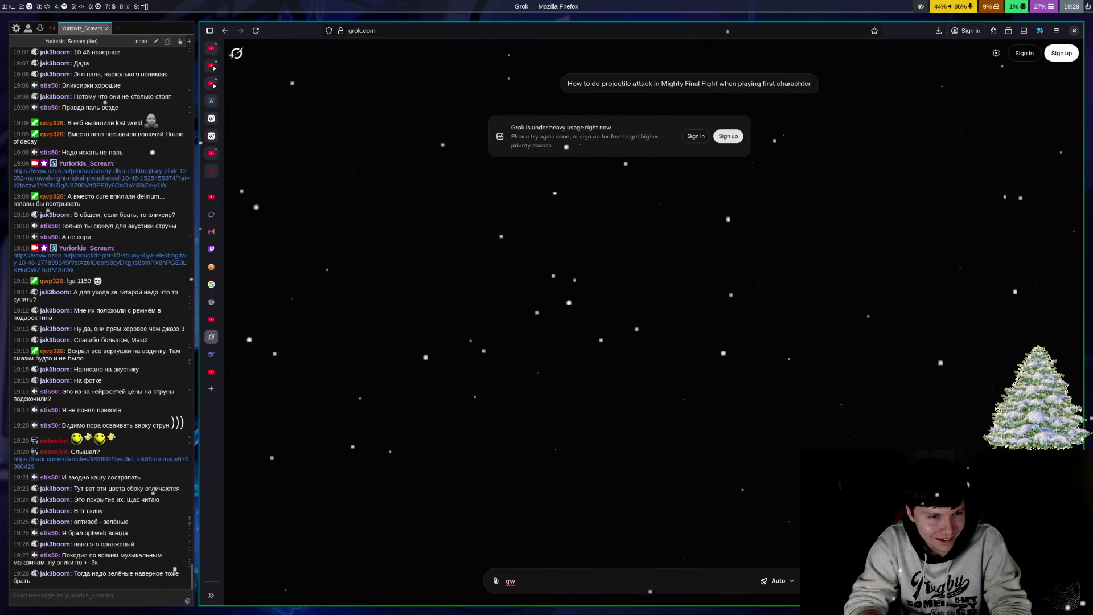
key("ctrl+shift+Tab")
key("ctrl+shift+Tab")
key("ctrl+shift+Tab")
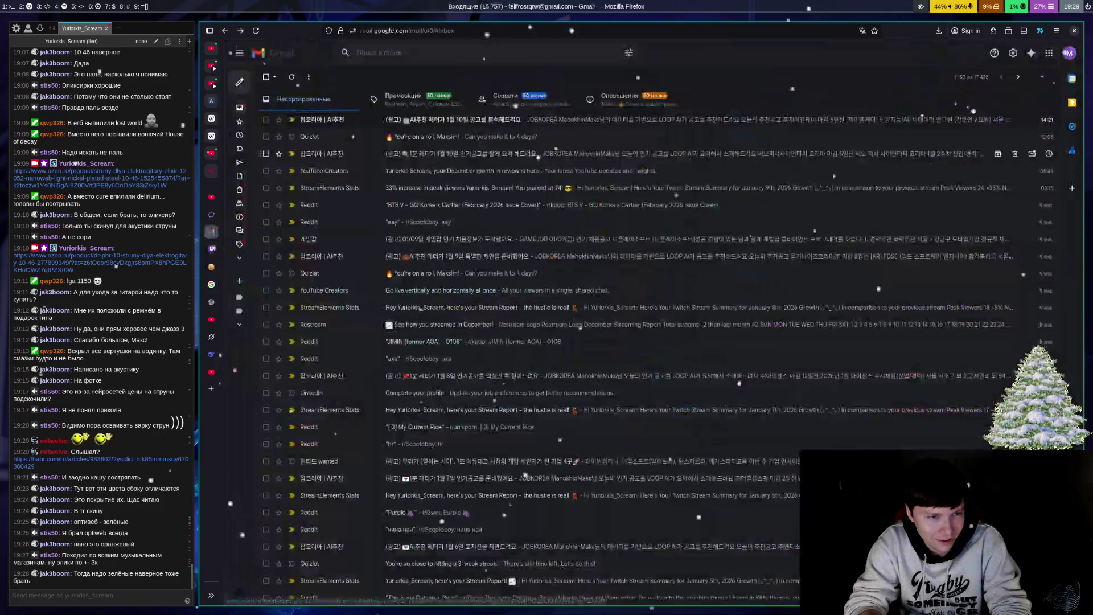
key("ctrl+shift+Tab")
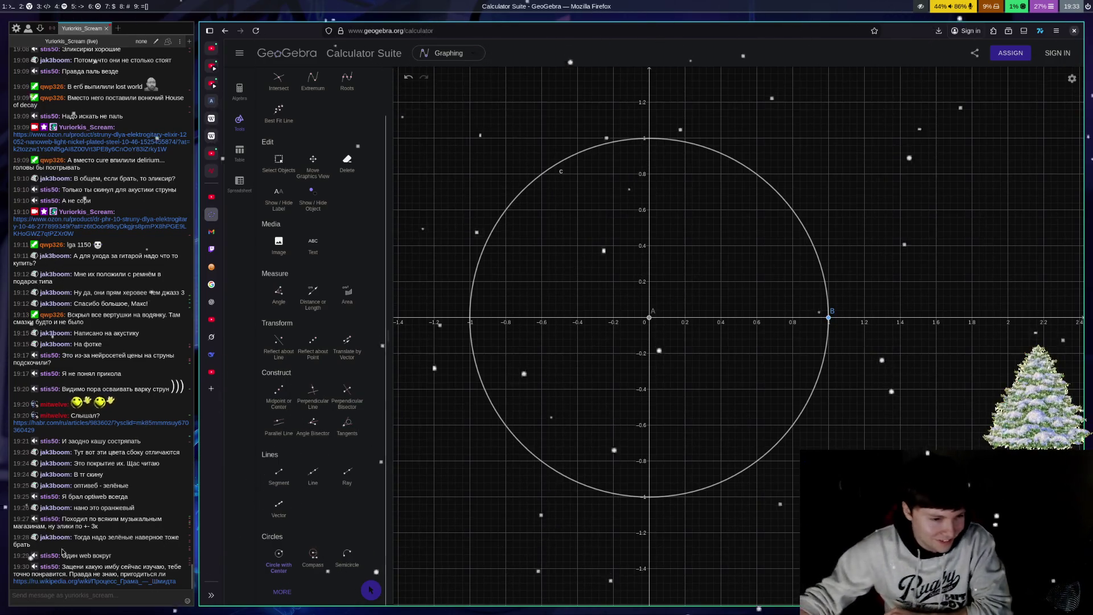
Step: Open the ru.wikipedia.org link to the Процесс Грама — Шмидта article shared in chat
left_click(144, 582)
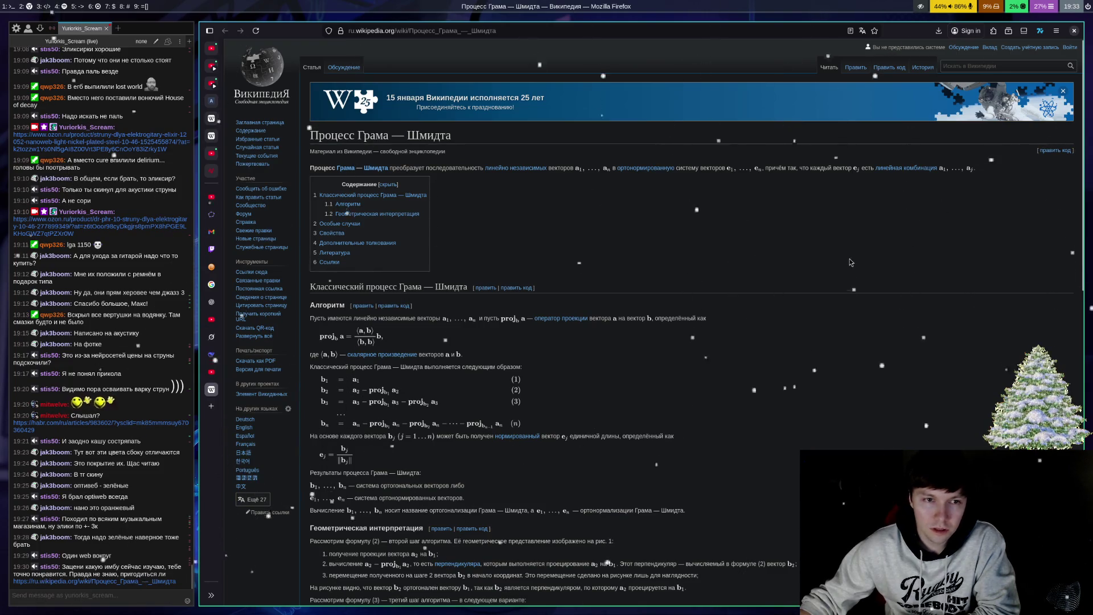
Step: Read through the Gram–Schmidt orthogonalisation formulas, then go back to the unit-circle graph
scroll(828, 247, "down", 3)
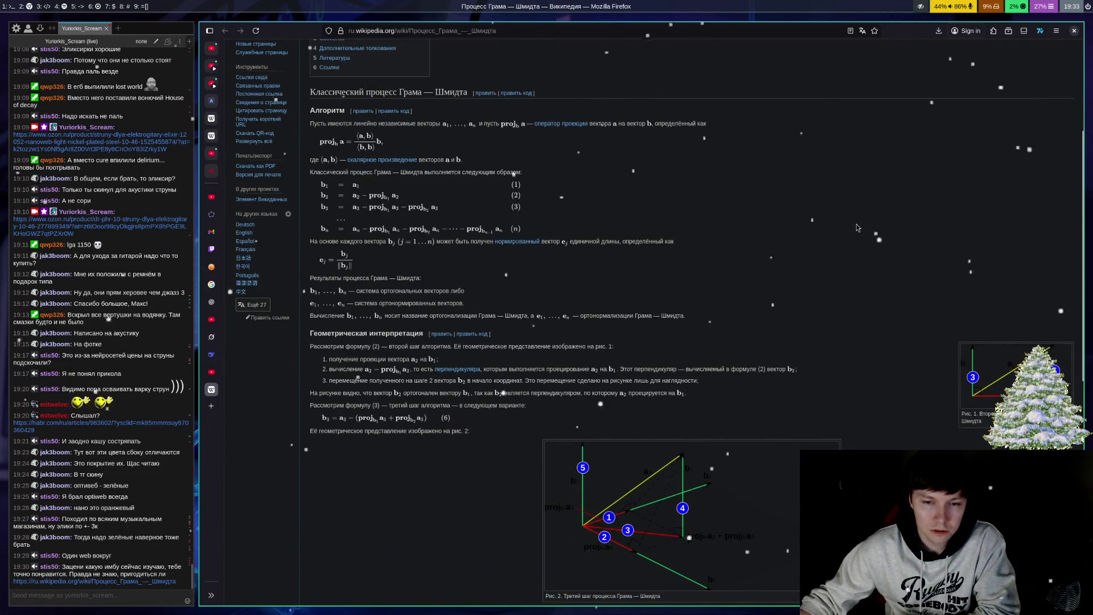
scroll(858, 228, "down", 3)
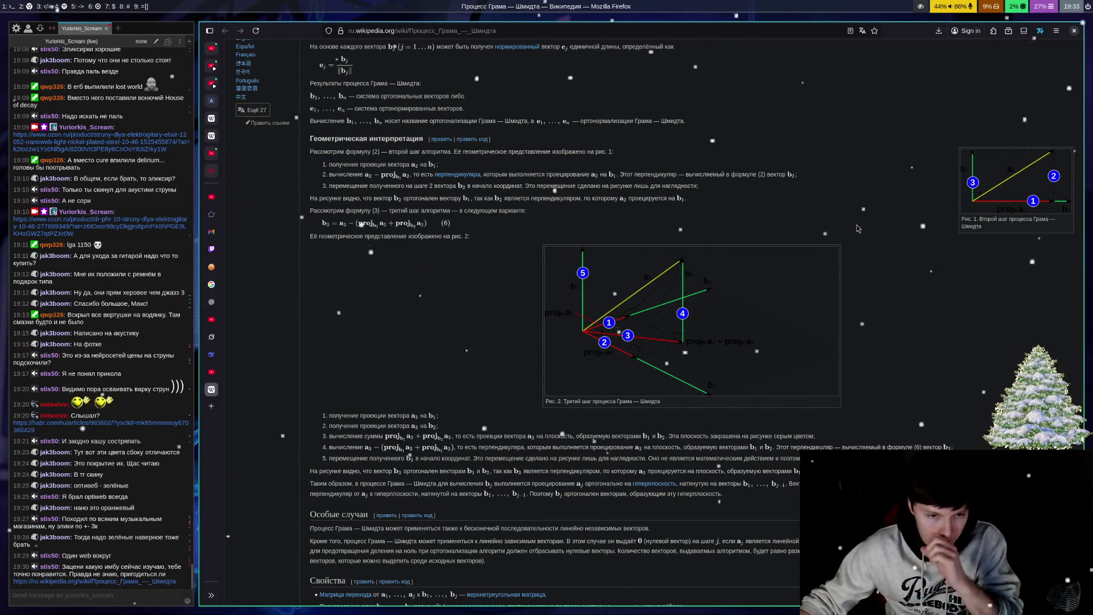
scroll(851, 226, "up", 10)
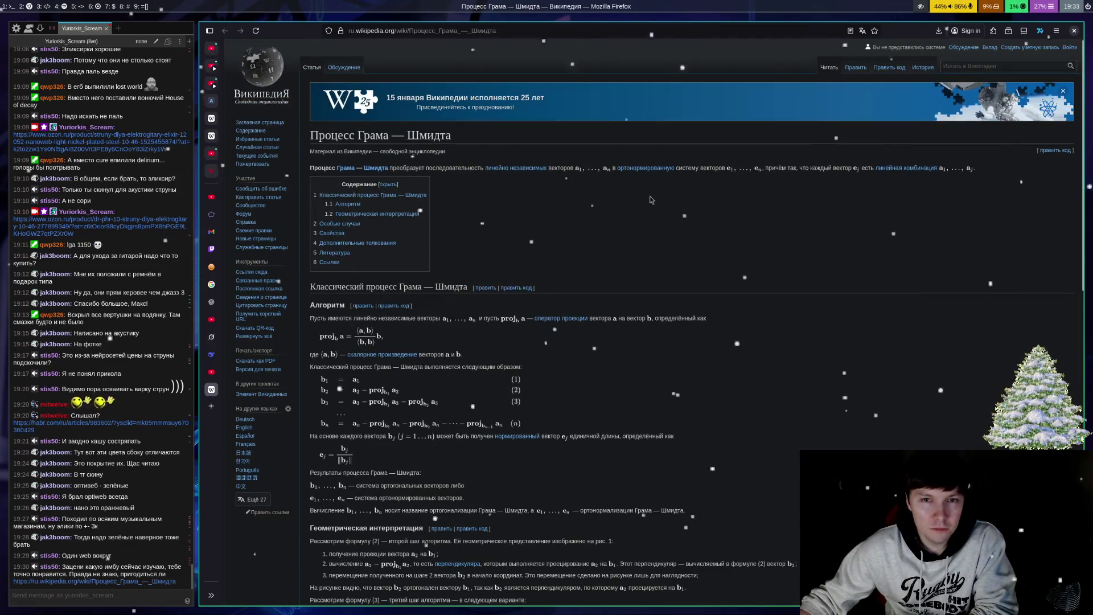
mouse_move(514, 176)
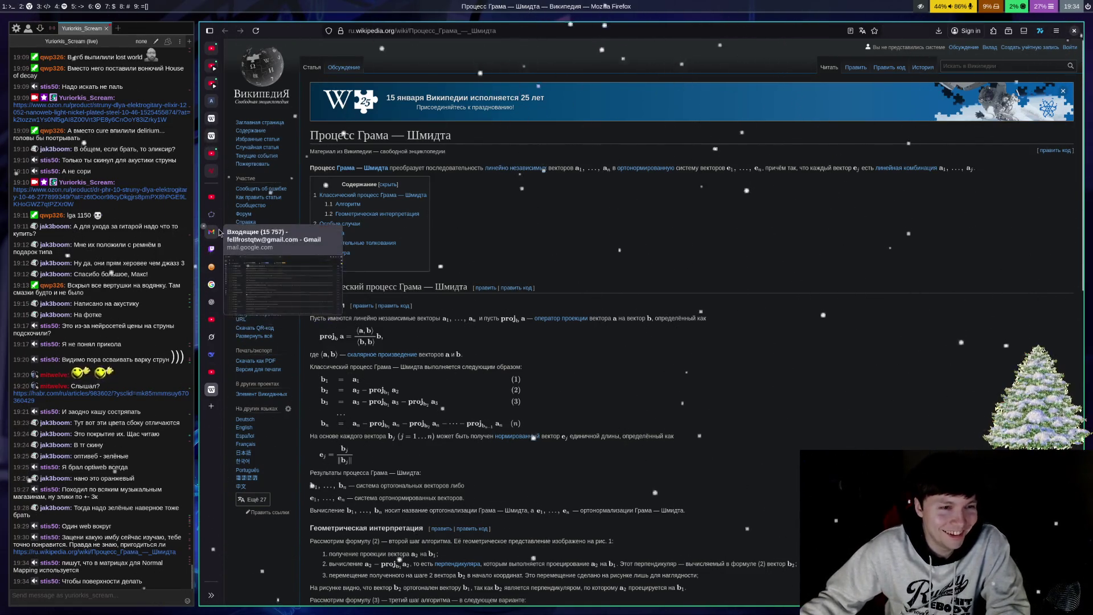
left_click(212, 214)
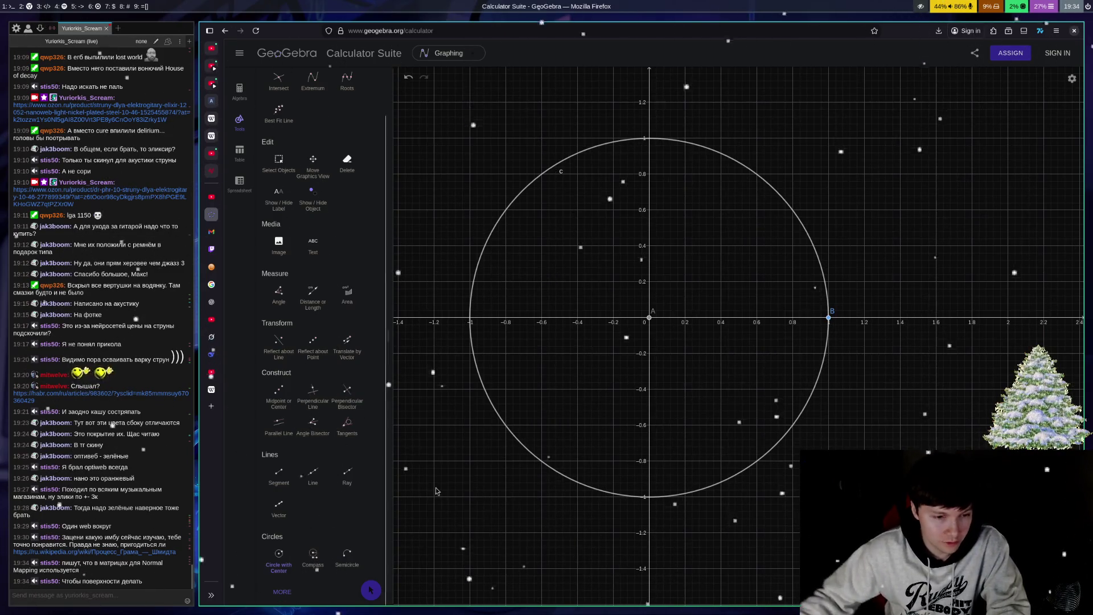
Step: Pick GeoGebra's Vector tool to draw a vector between two points
left_click(284, 518)
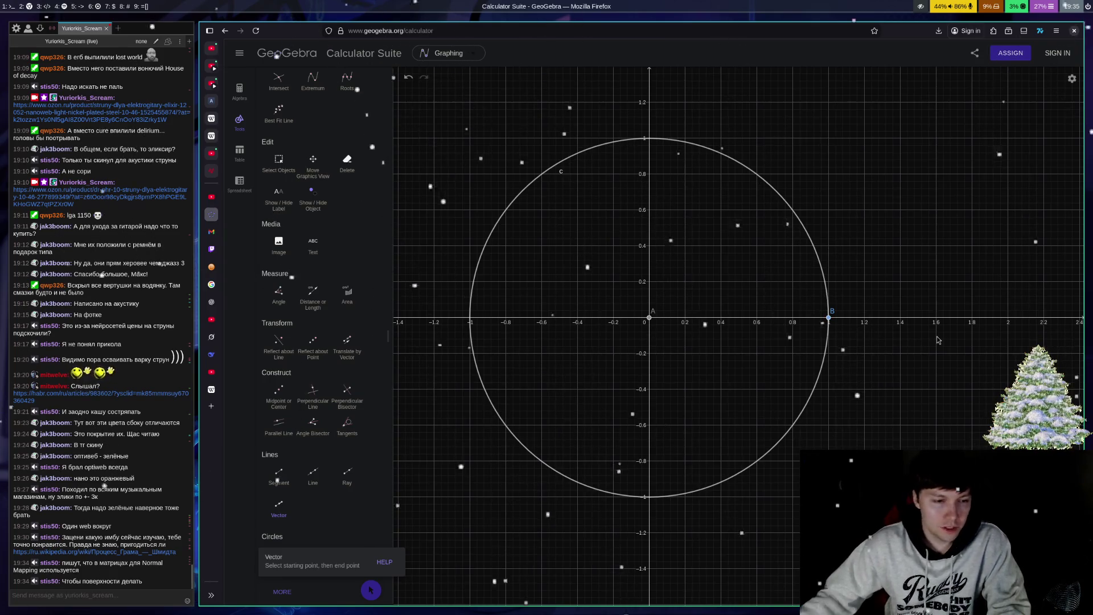
Step: Send the message 'cos(a + b) = cosacosb - sinasinb' in the Chatterino chat
key("super+Left")
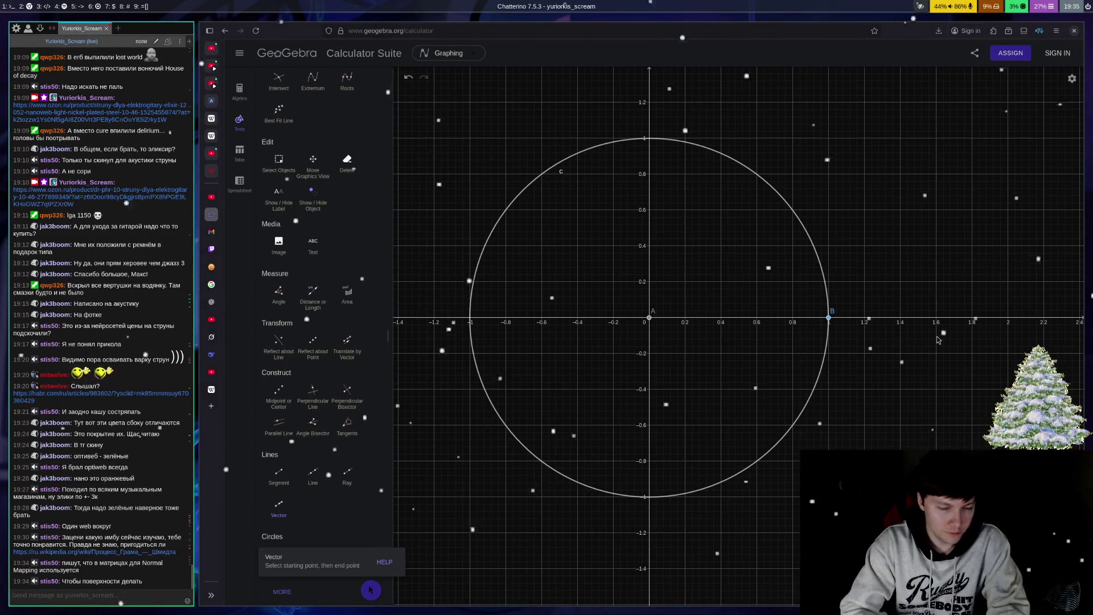
type("cos(a")
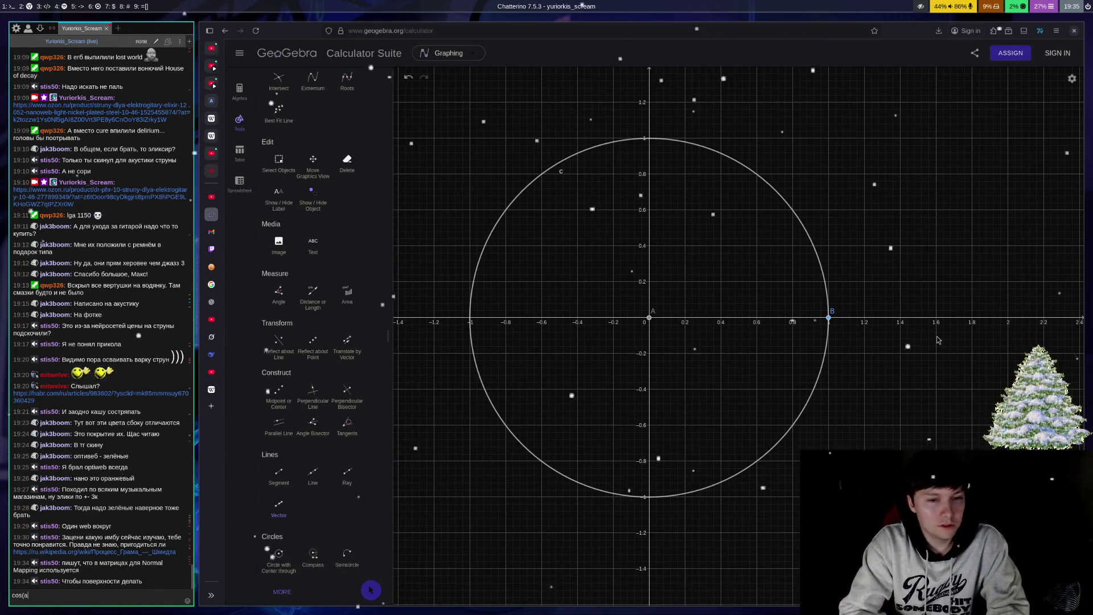
type(" +")
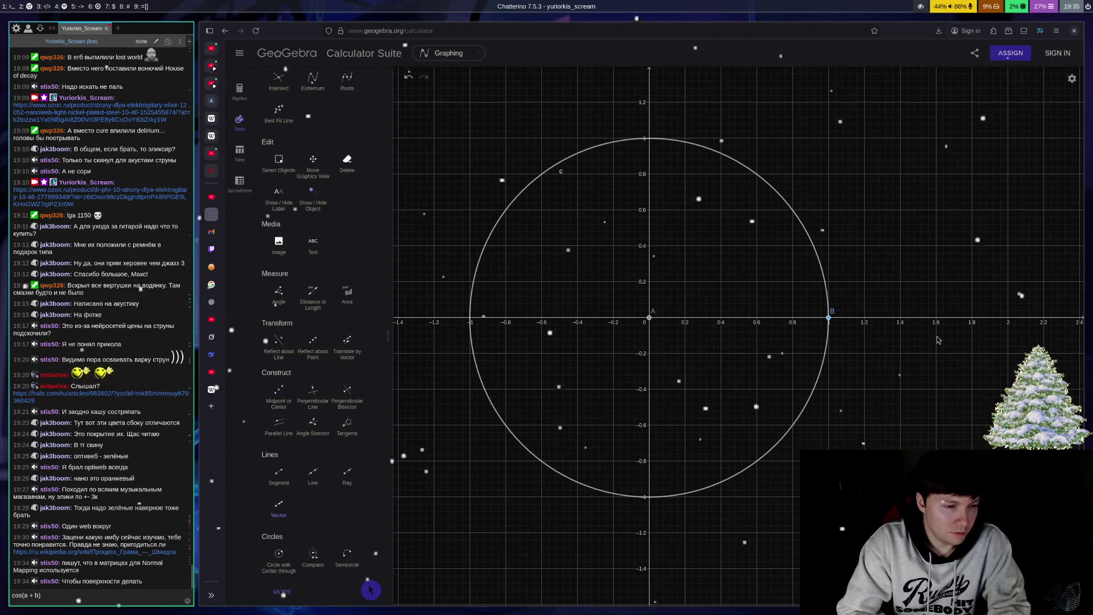
type(" b) = cos")
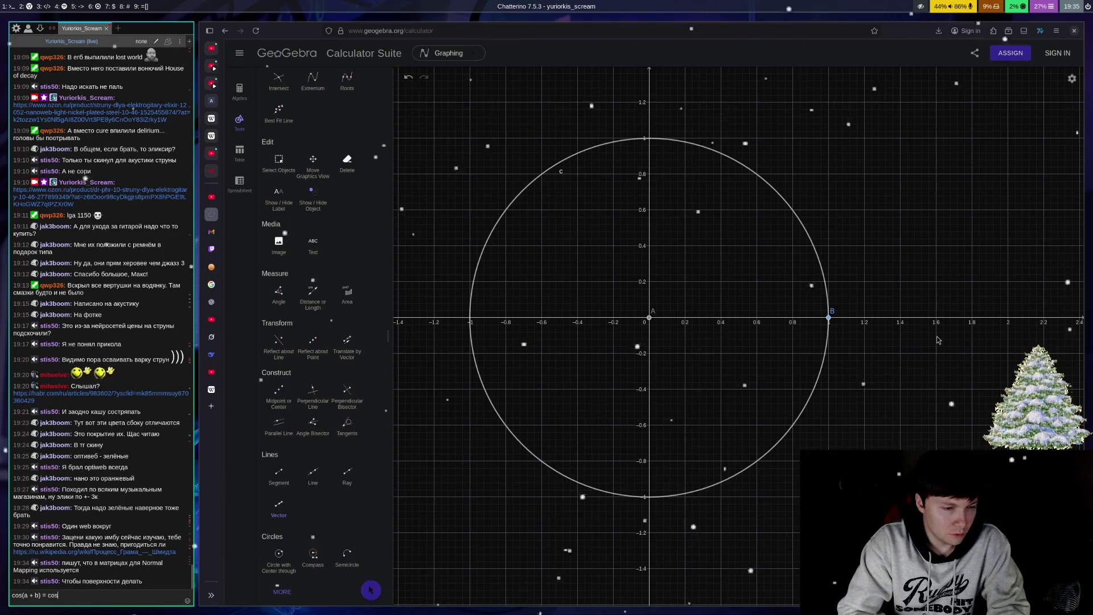
type("acosb")
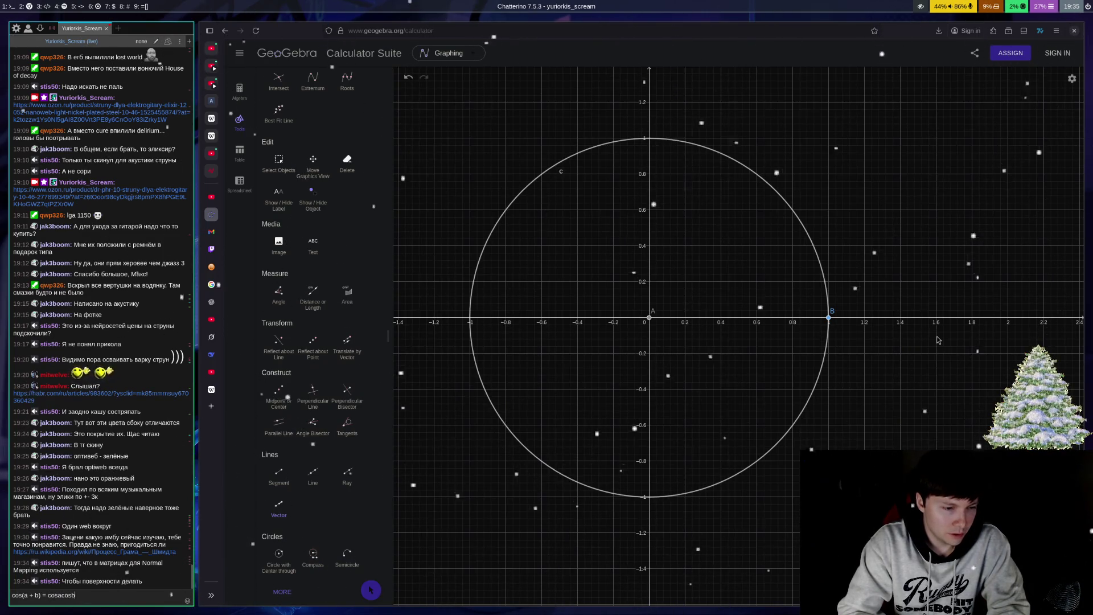
type(" - sinasinb")
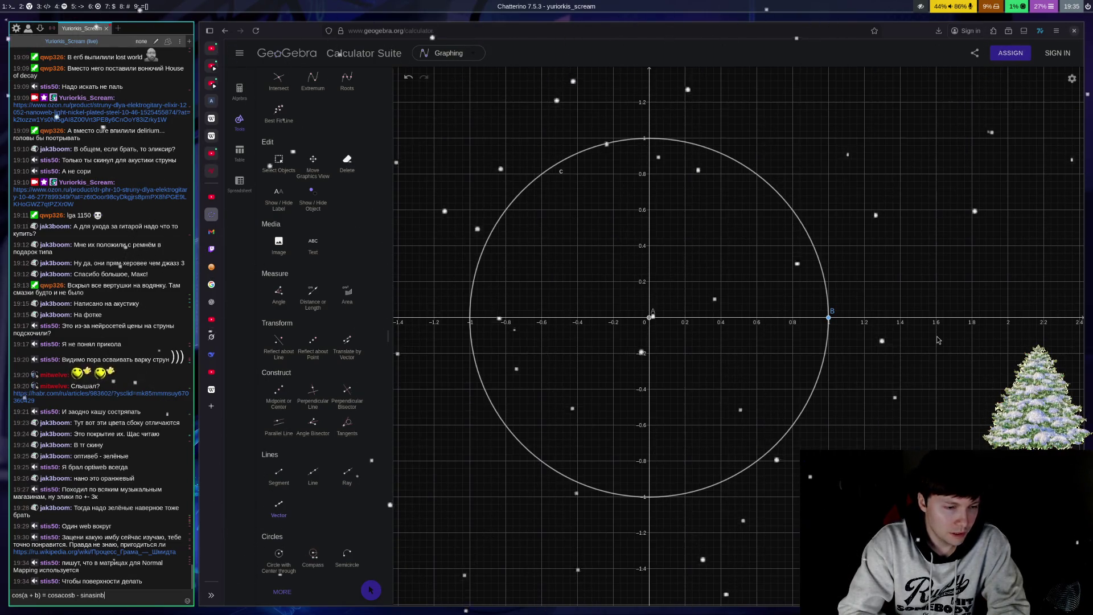
key("Return")
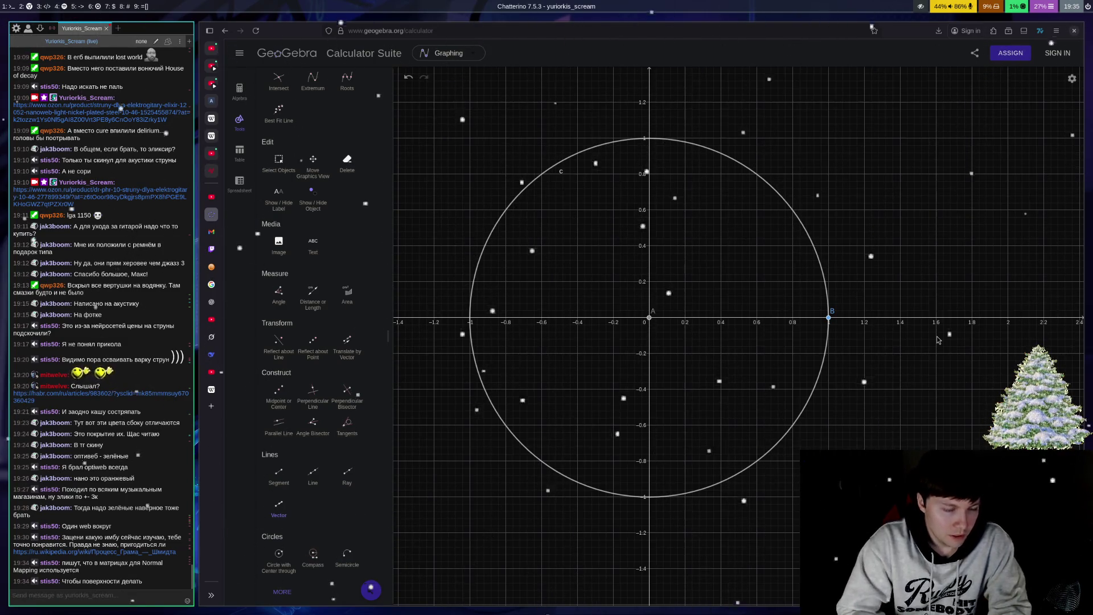
left_click(938, 340)
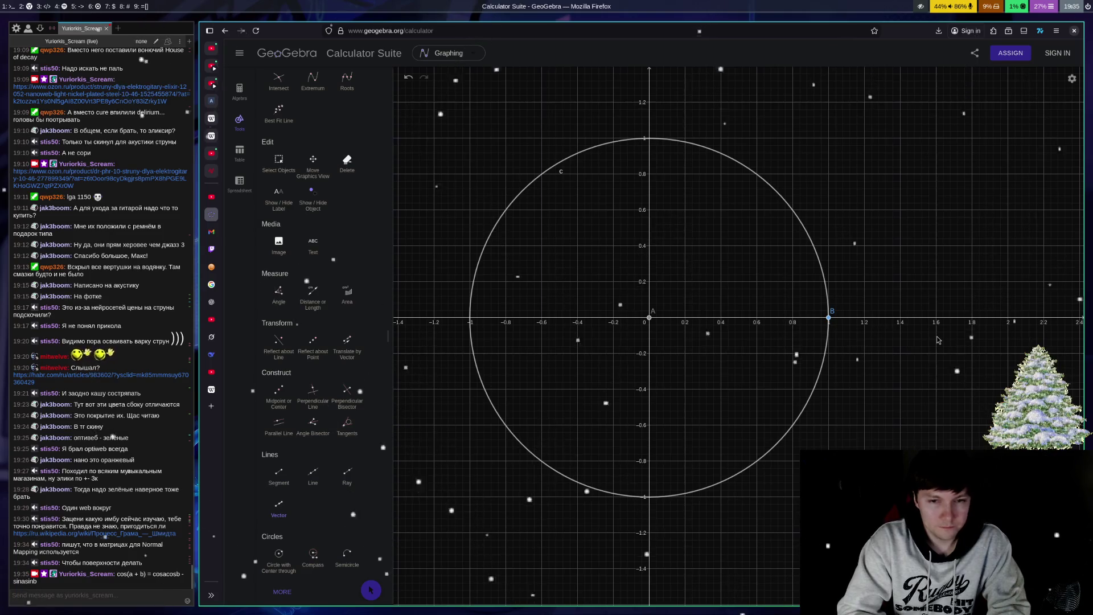
Step: Open a new terminal docked as a pane below the GeoGebra window
key("super+Return")
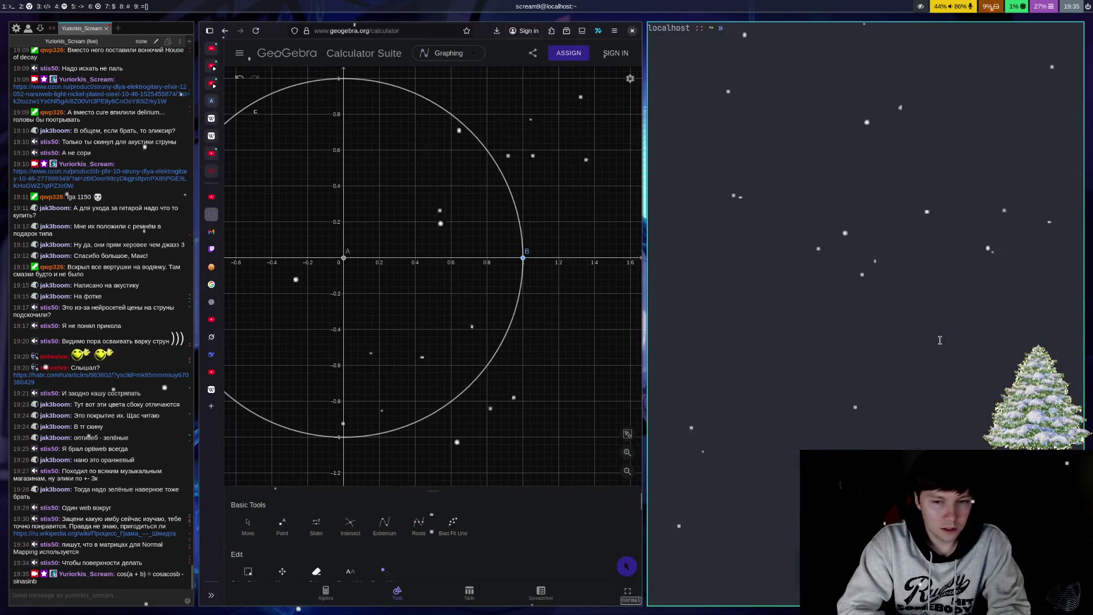
key("super+shift+space")
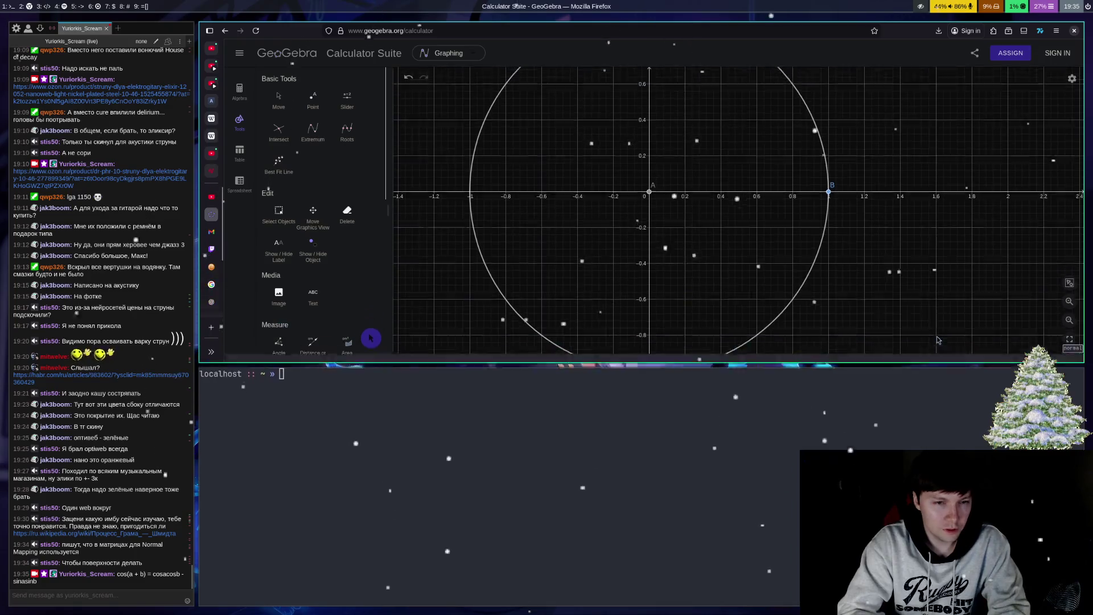
key("super+Down")
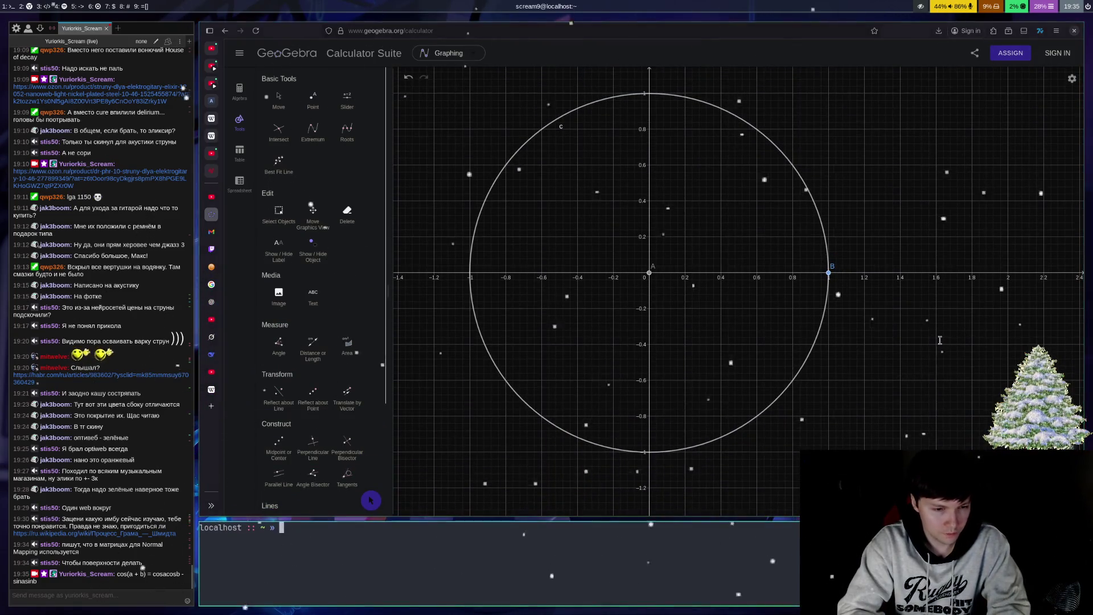
Step: Start the Python 3.13.9 interpreter and run 'import math'
type("python3")
key("Return")
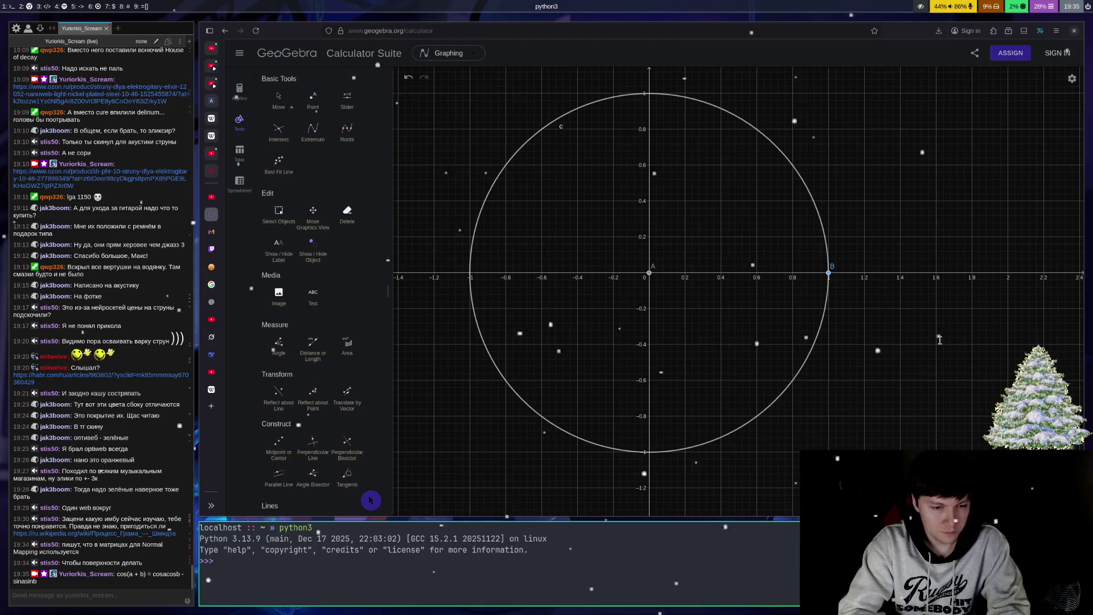
type("import math")
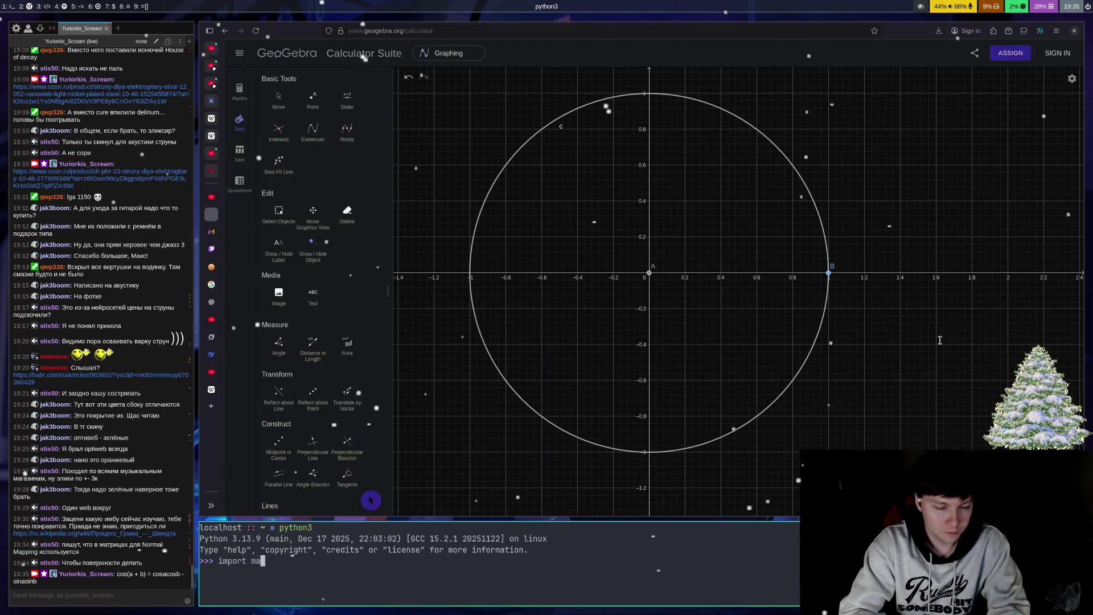
key("Return")
type("math.c")
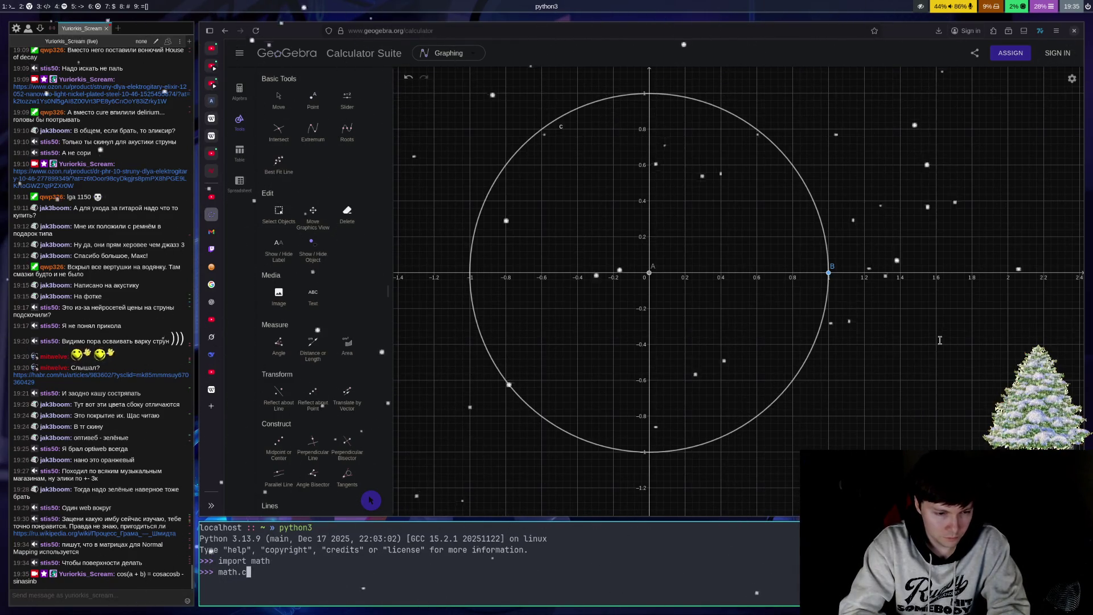
key("BackSpace")
key("BackSpace")
key("BackSpace")
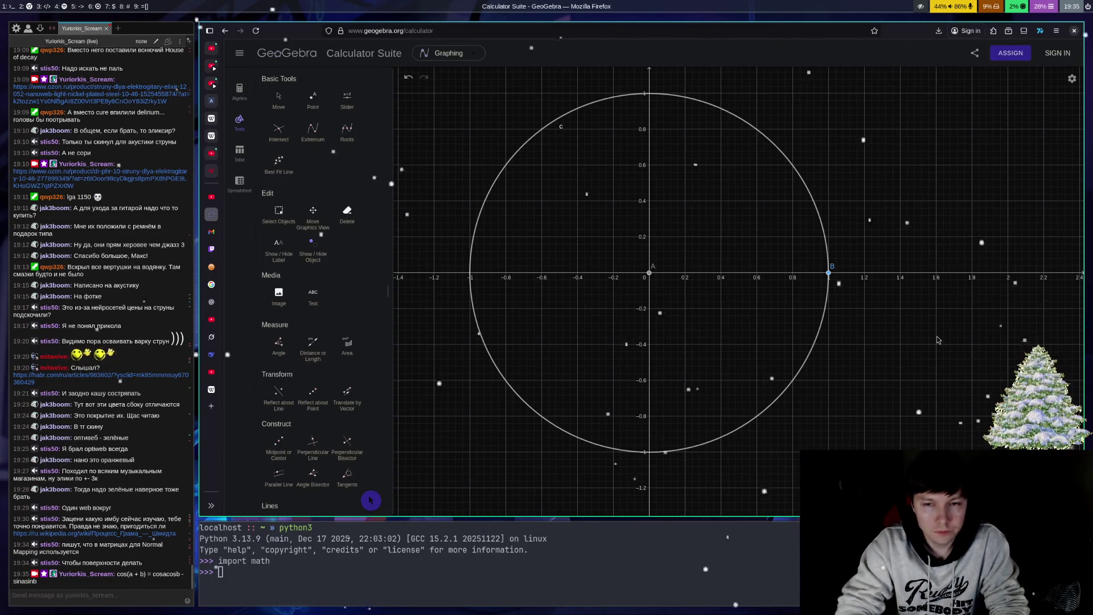
key("super+Down")
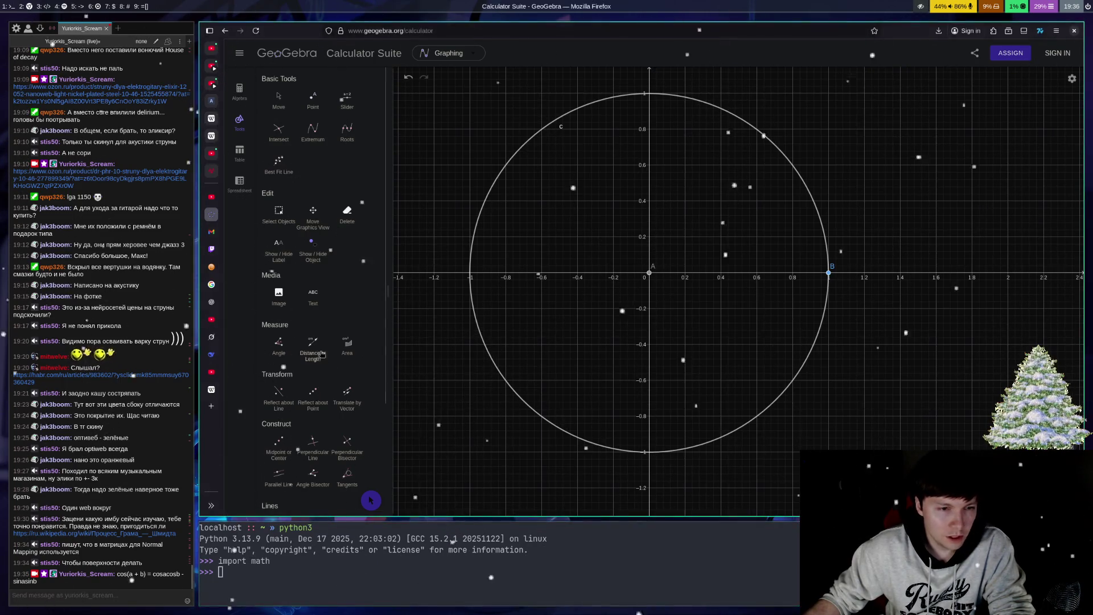
Step: Draw vector u from origin A to a new point C on the unit circle
scroll(335, 384, "down", 5)
left_click(278, 416)
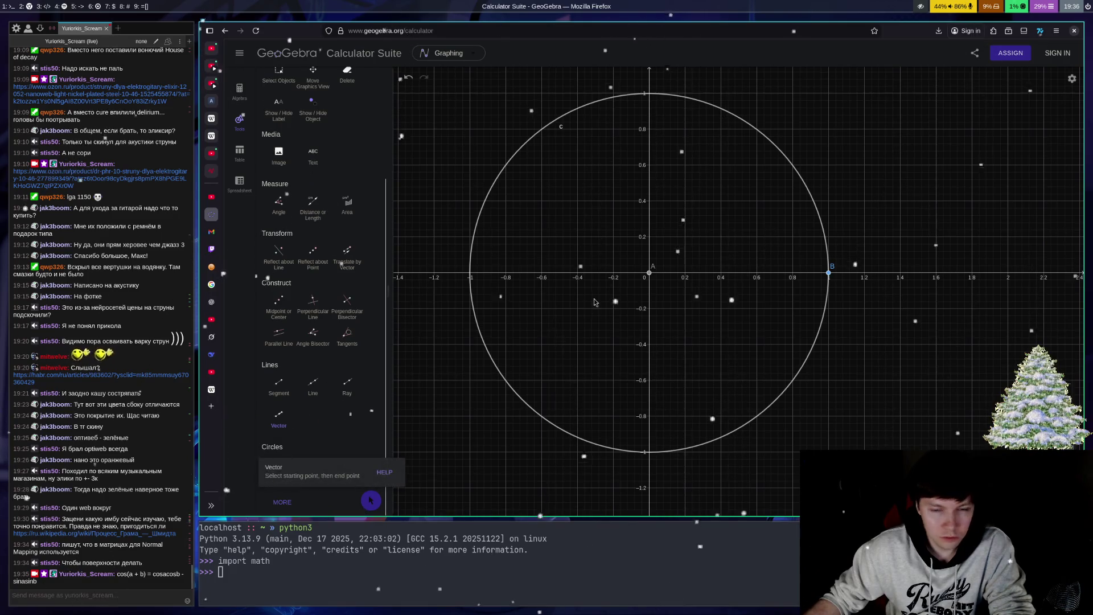
left_click(650, 272)
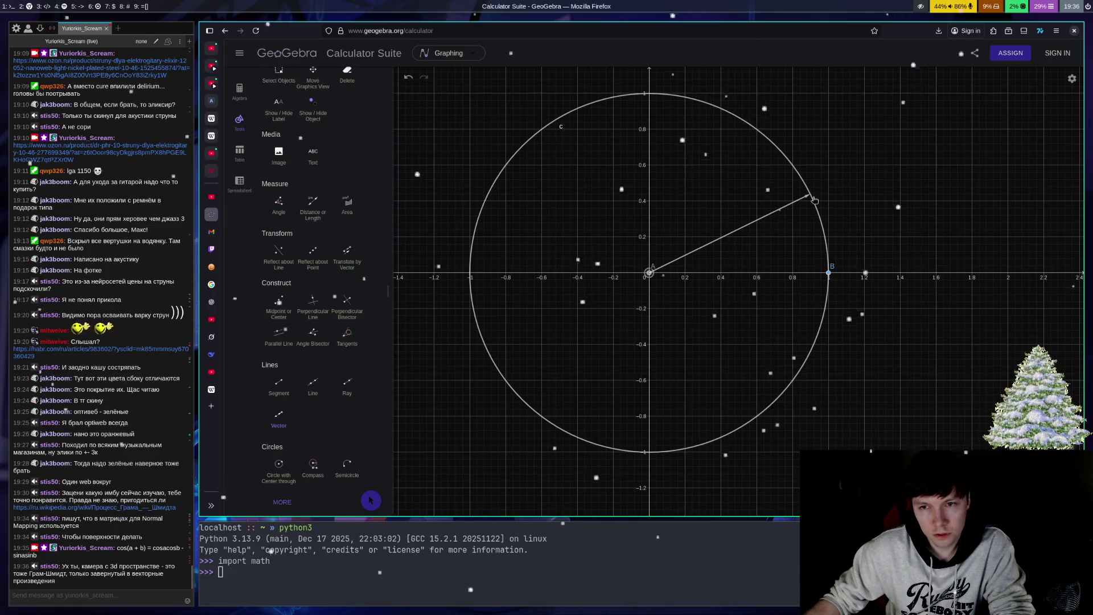
left_click(811, 194)
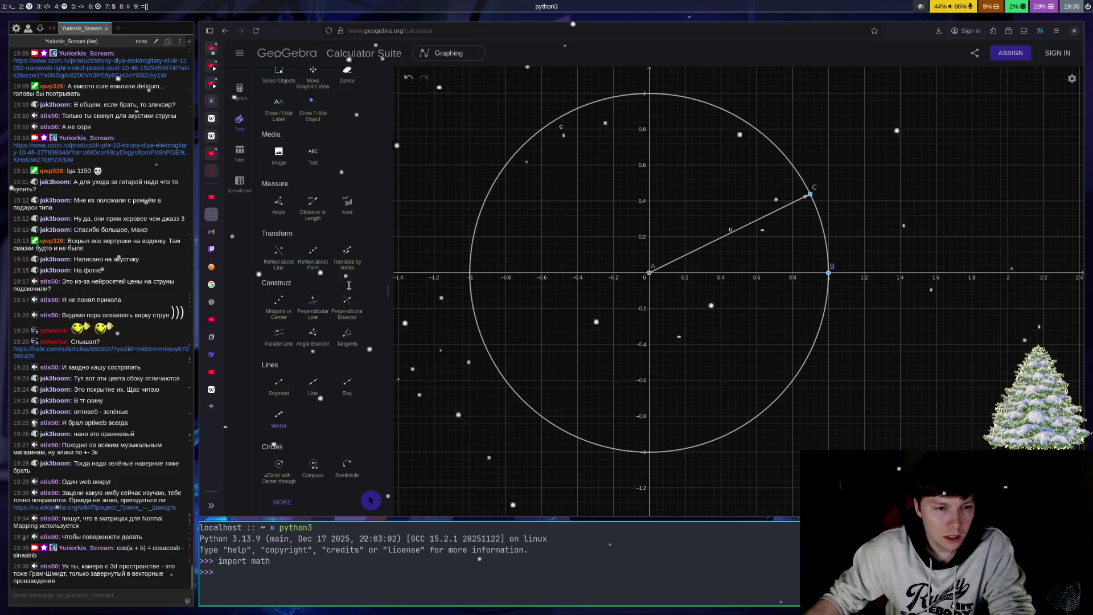
Step: Draw vector v from C down to point D on the x-axis, then switch to Twitch
left_click(279, 413)
left_click(811, 196)
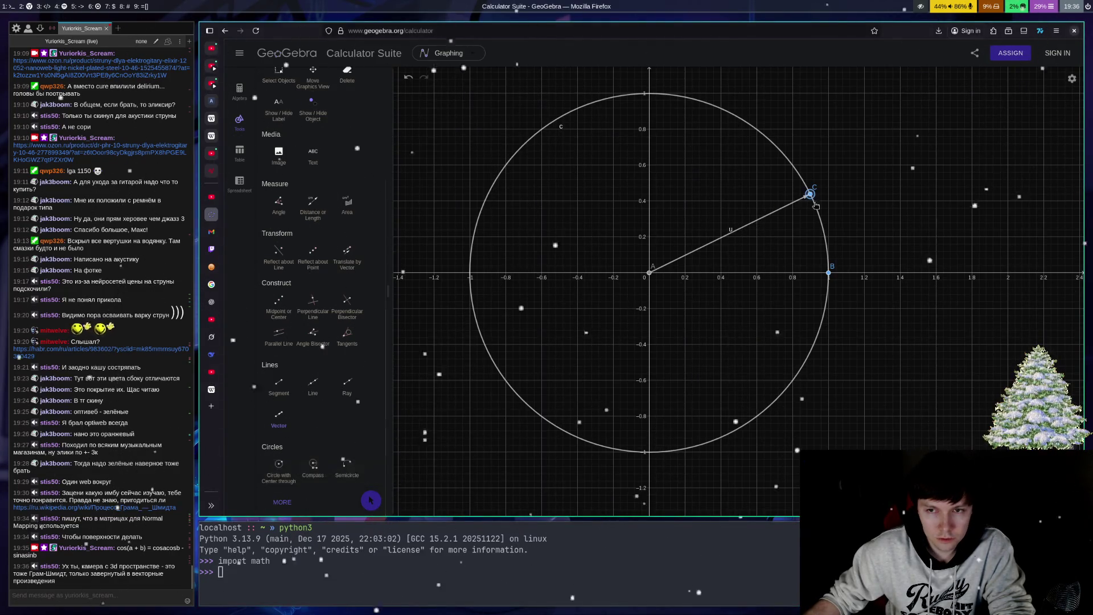
left_click(811, 272)
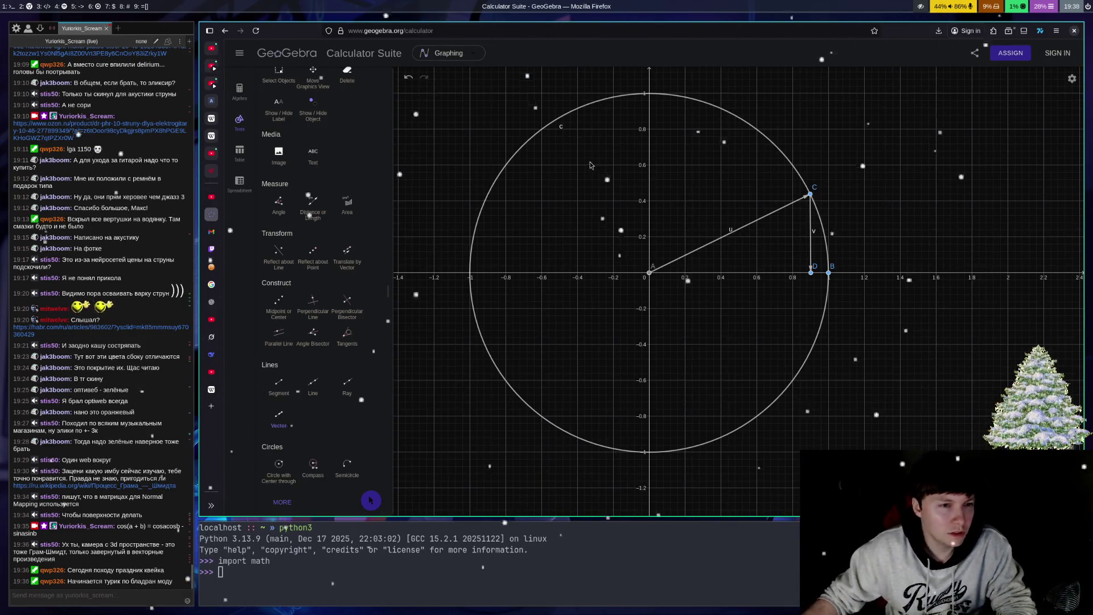
left_click(211, 249)
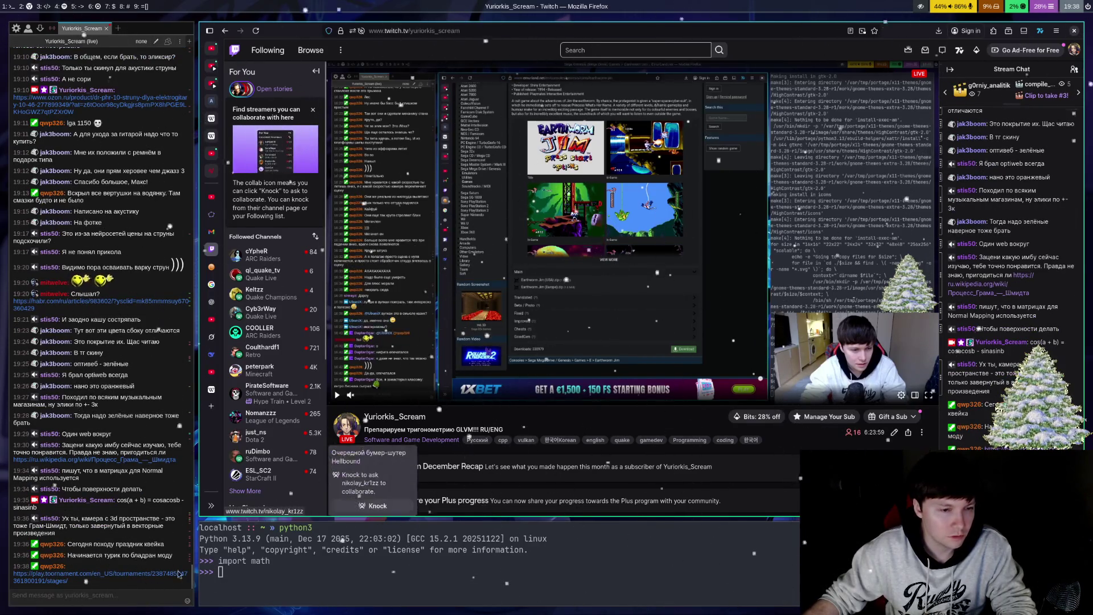
Step: Open the play.toornament.com bracket link posted in the Chatterino chat
left_click(157, 578)
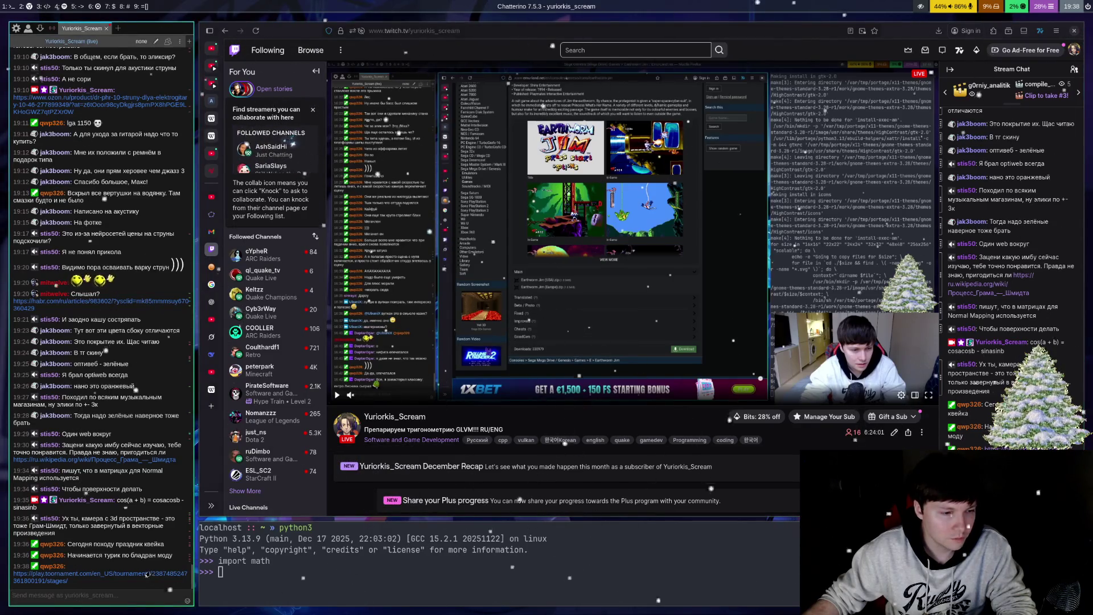
left_click(147, 574)
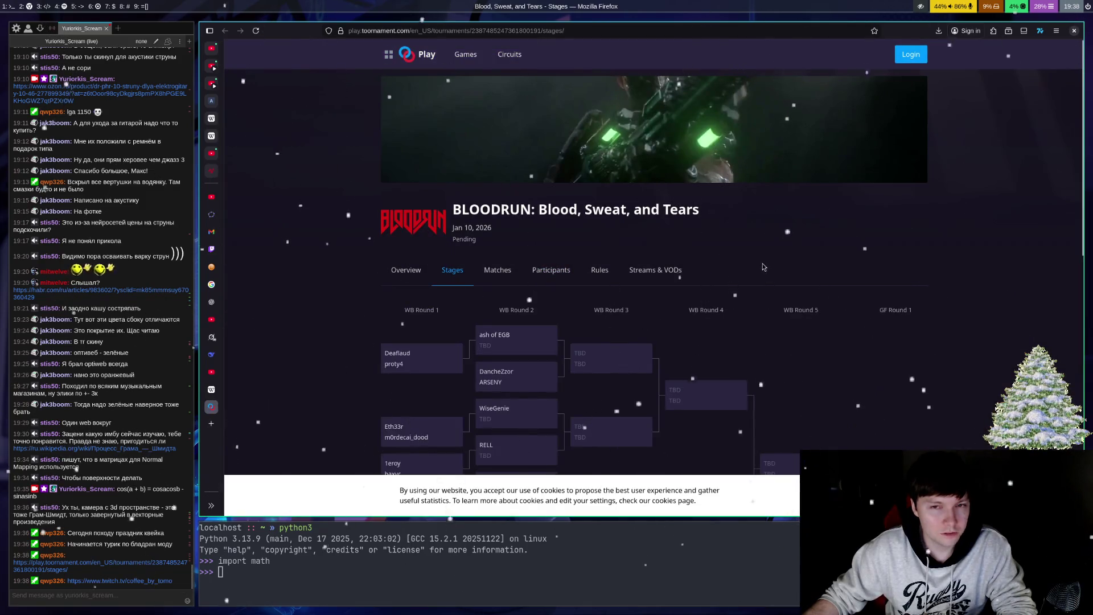
Step: Scroll through the pending BLOODRUN double-elimination bracket, then open the twitch.tv link from chat
scroll(764, 267, "down", 3)
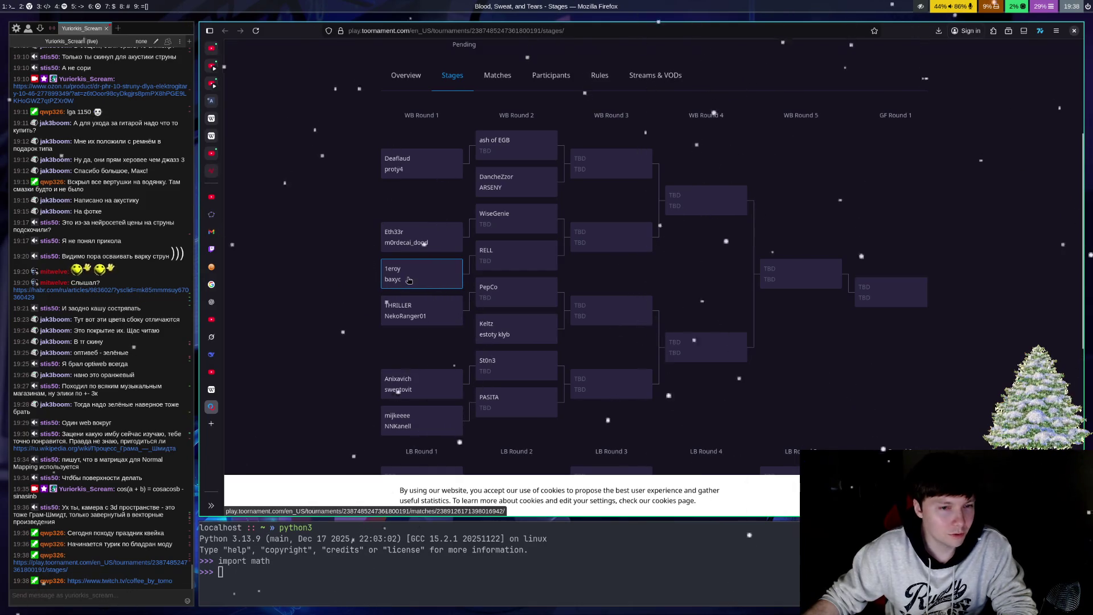
scroll(408, 279, "down", 2)
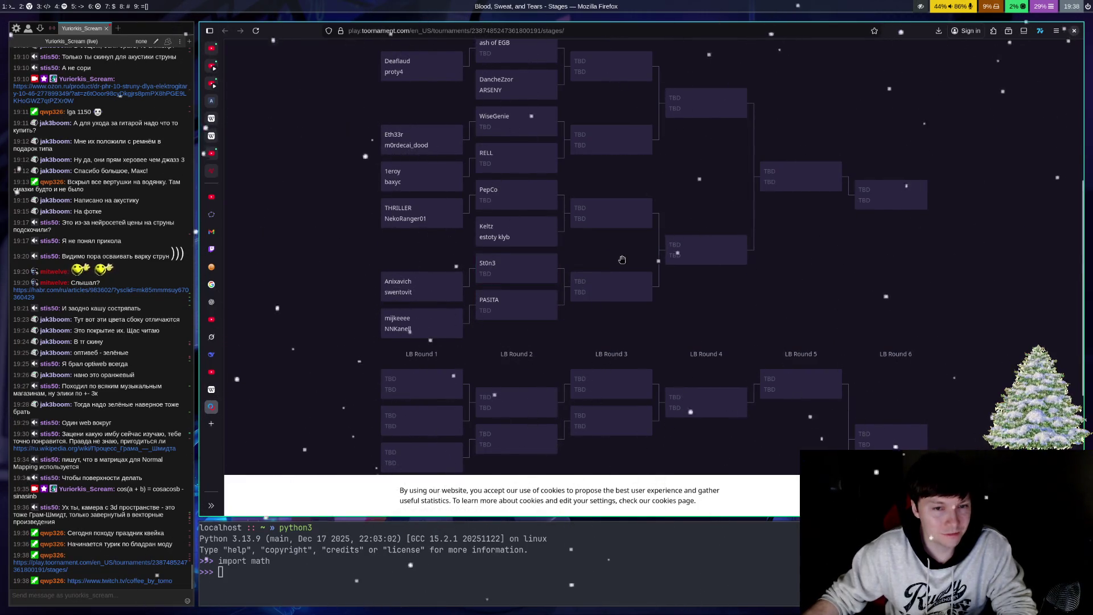
scroll(624, 260, "up", 1)
scroll(550, 323, "up", 1)
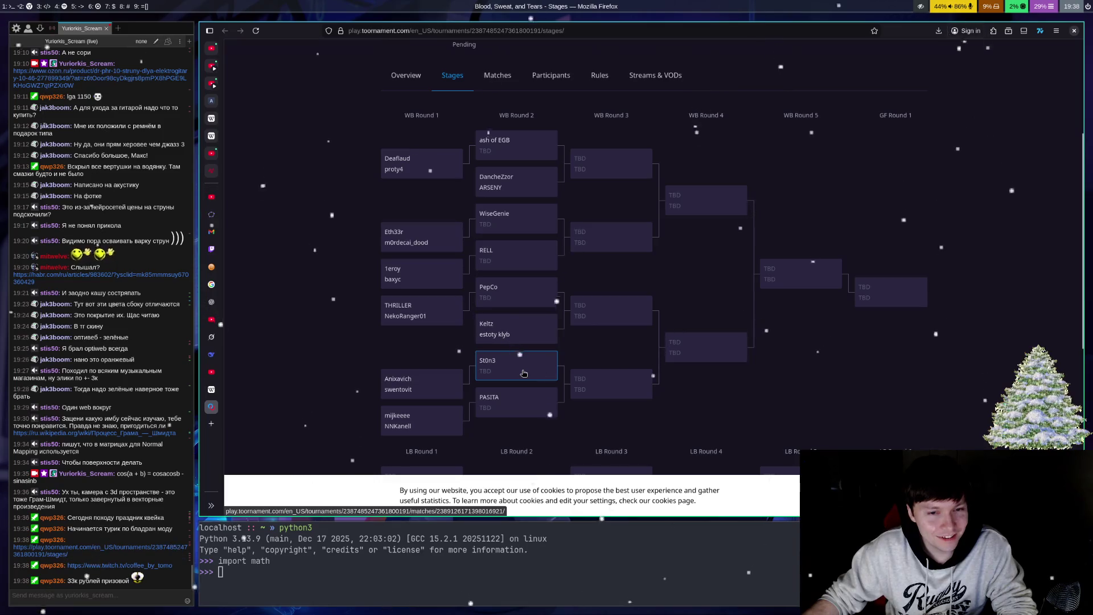
scroll(606, 261, "up", 3)
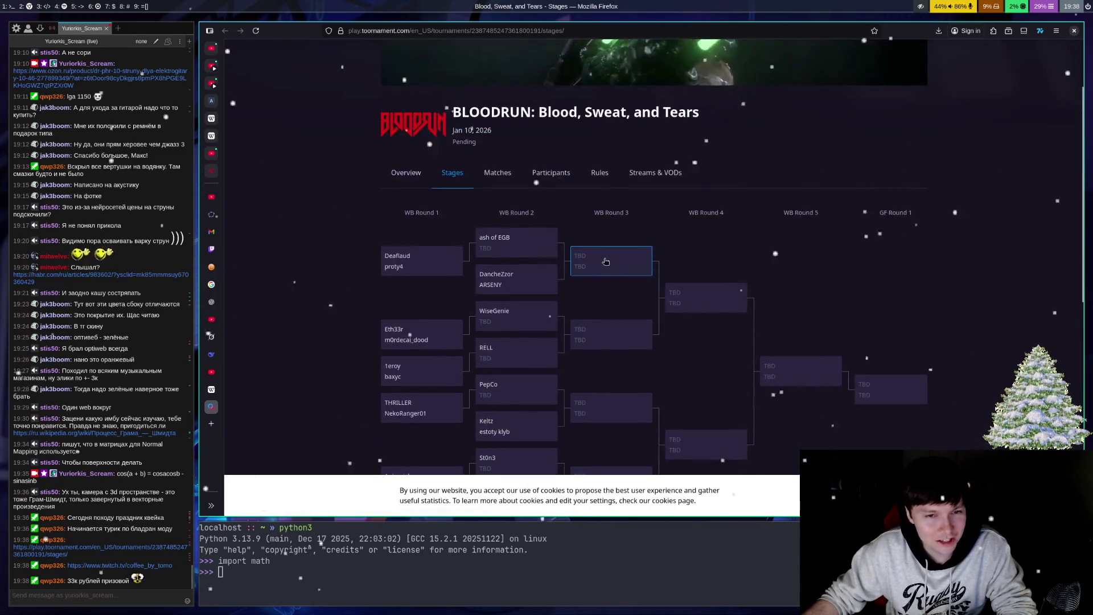
scroll(606, 261, "down", 3)
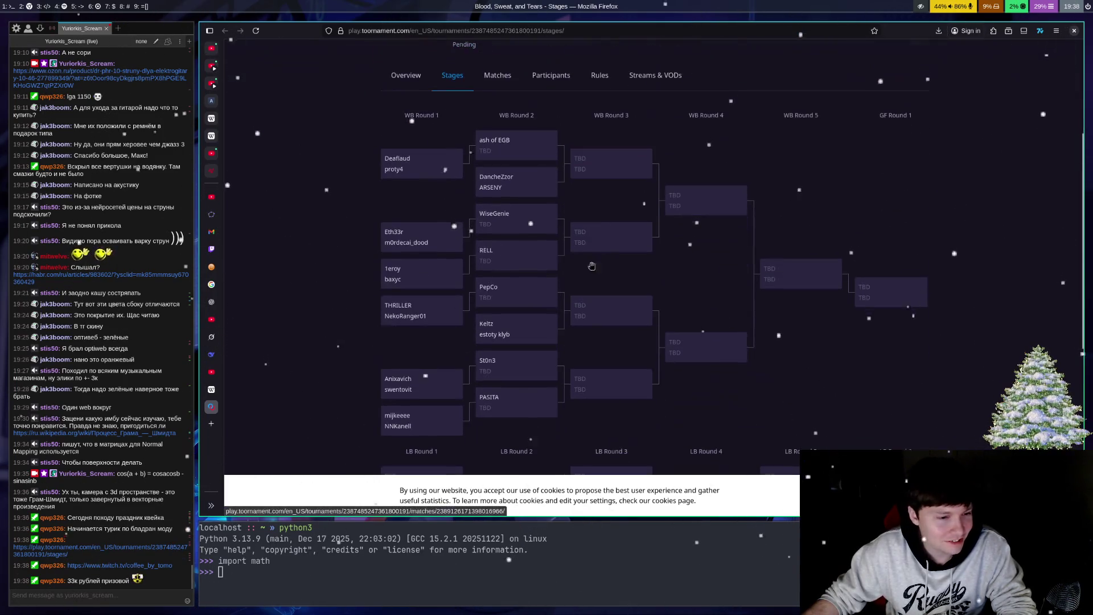
left_click(128, 566)
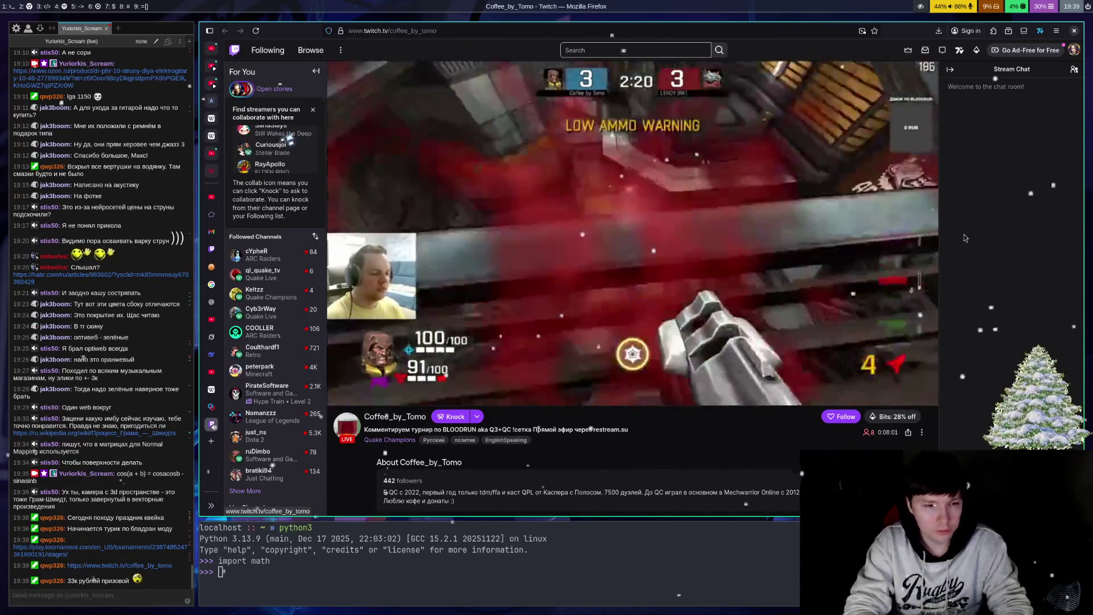
Step: Go to the stream workspace and split the Twitch tab into its own window
key("super+f")
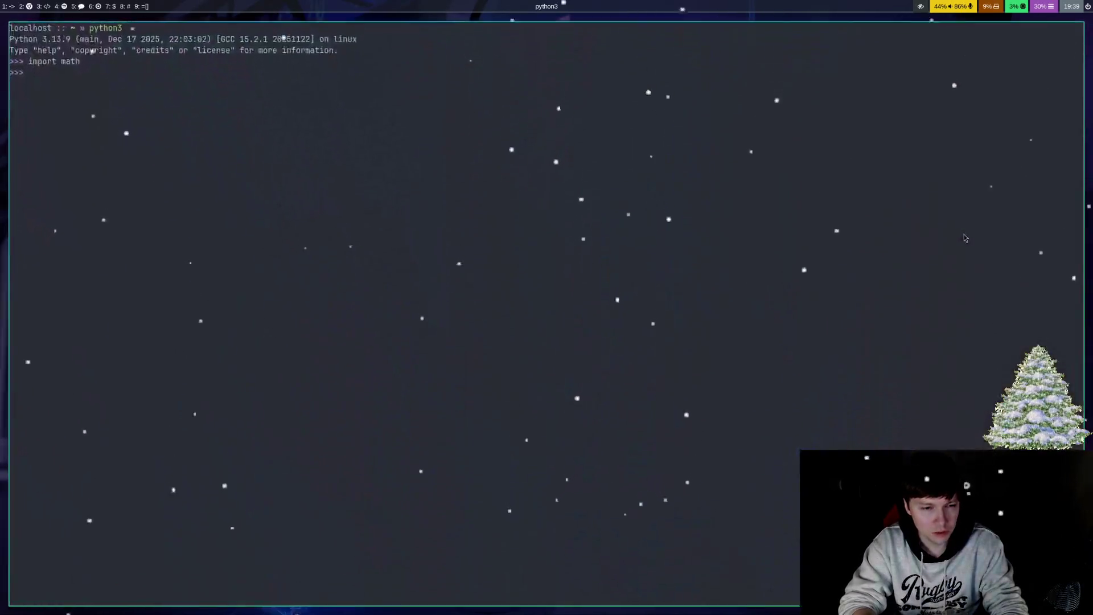
key("super+shift+1")
key("super+shift+2")
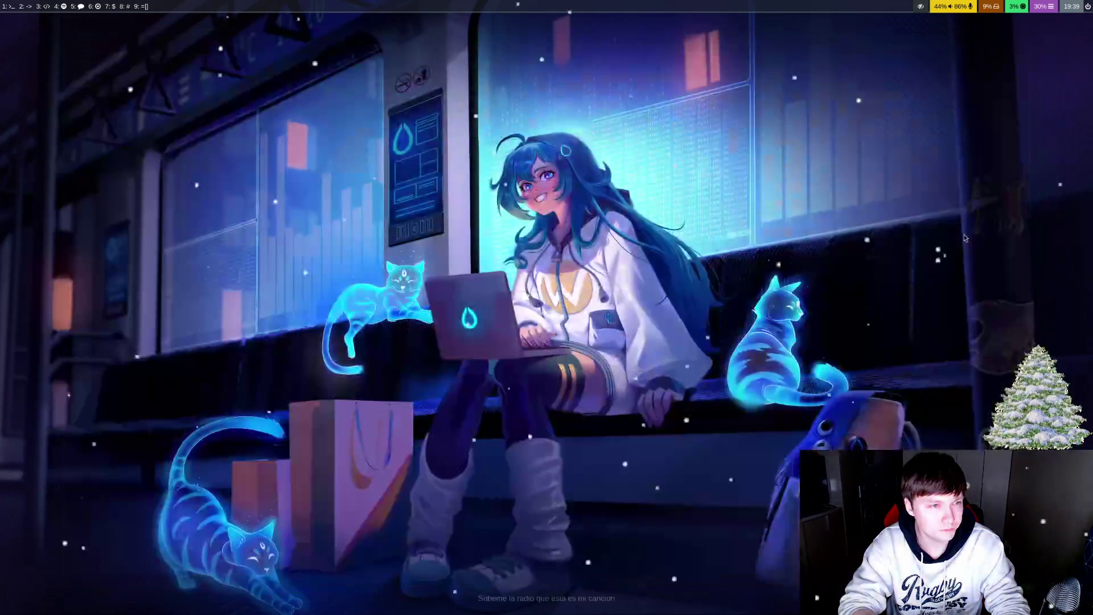
key("super+5")
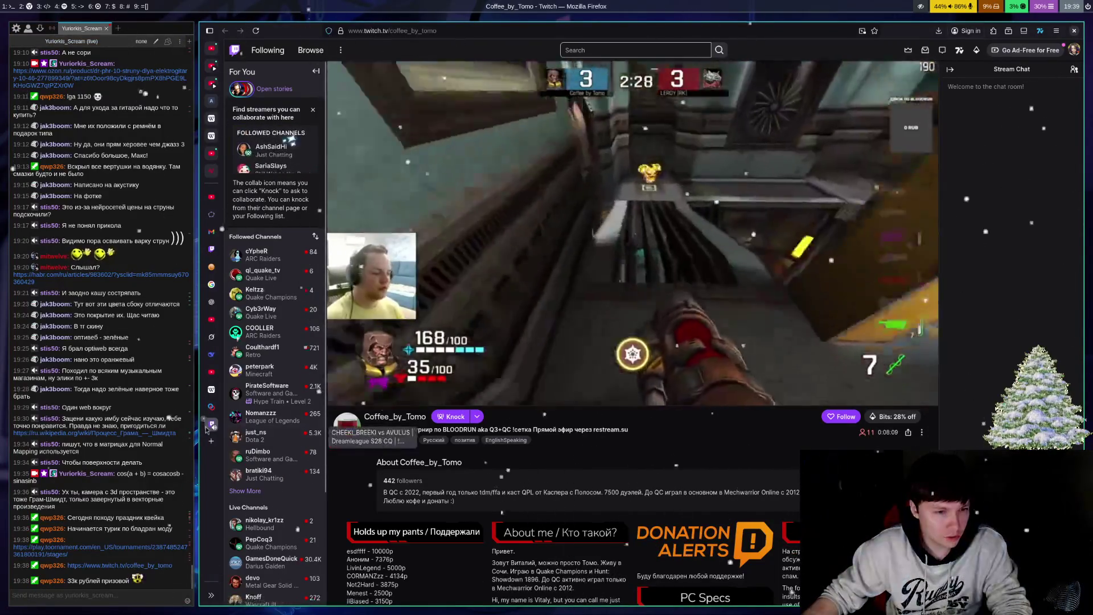
left_click_drag(207, 428, 342, 433)
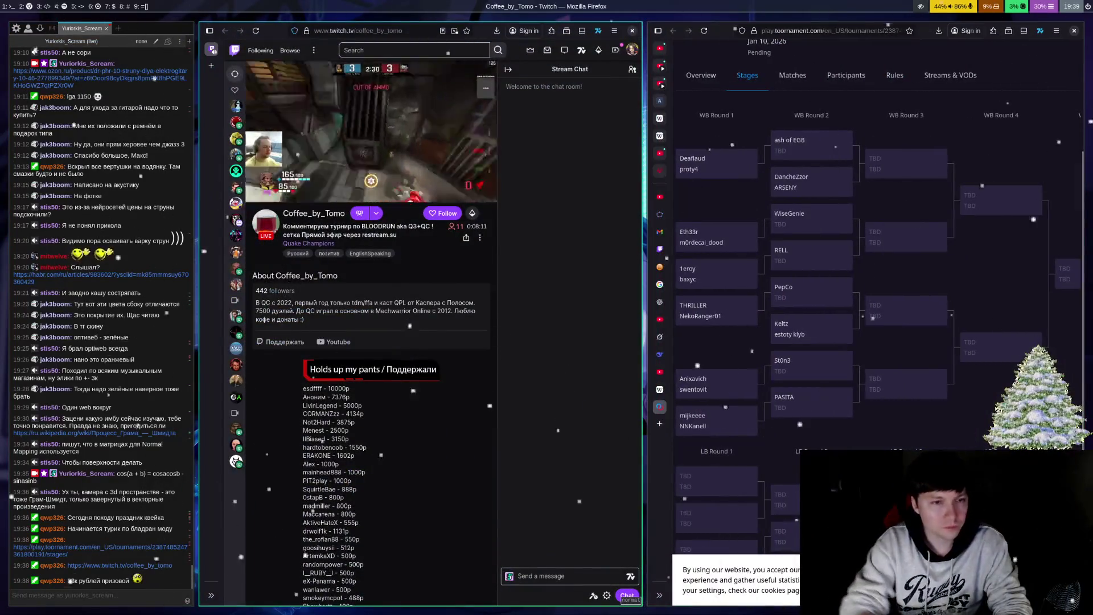
Step: Stack the Toornament bracket window above the stream window and give it more height
key("super+e")
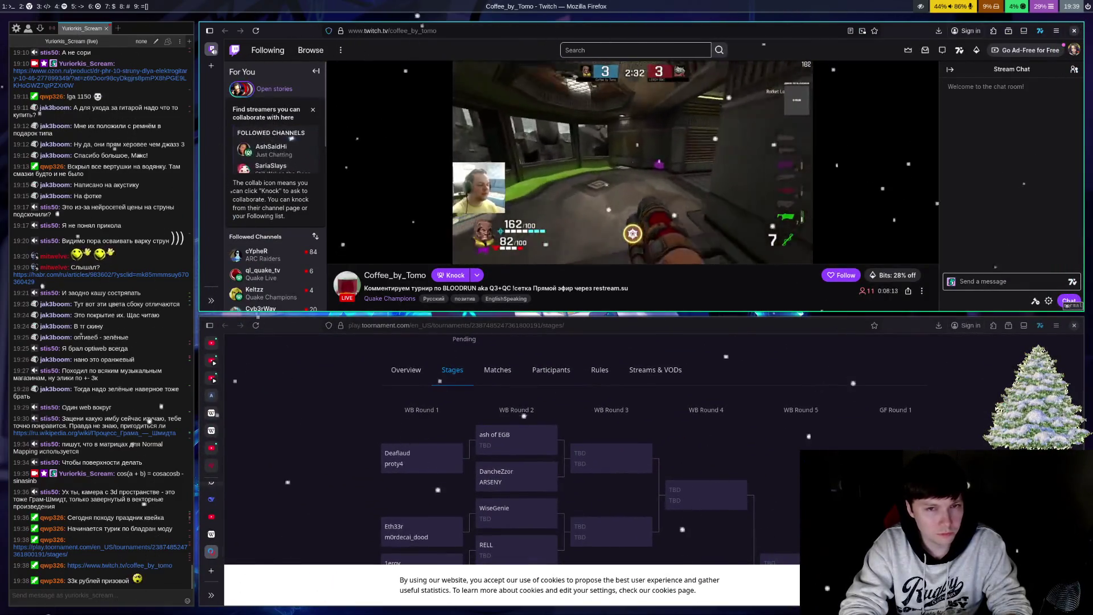
key("super+e")
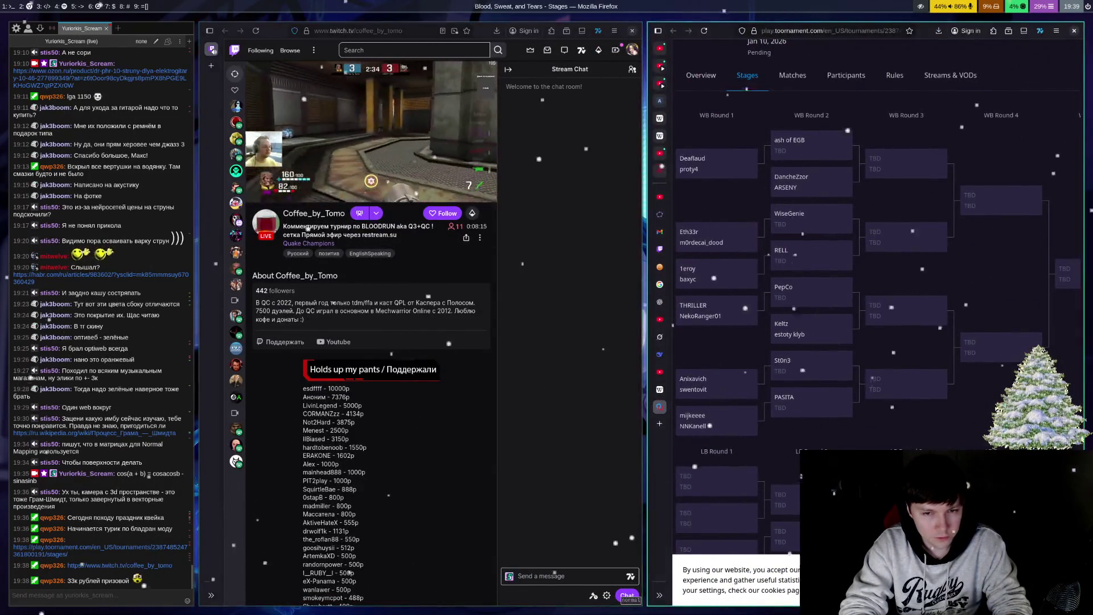
key("super+e")
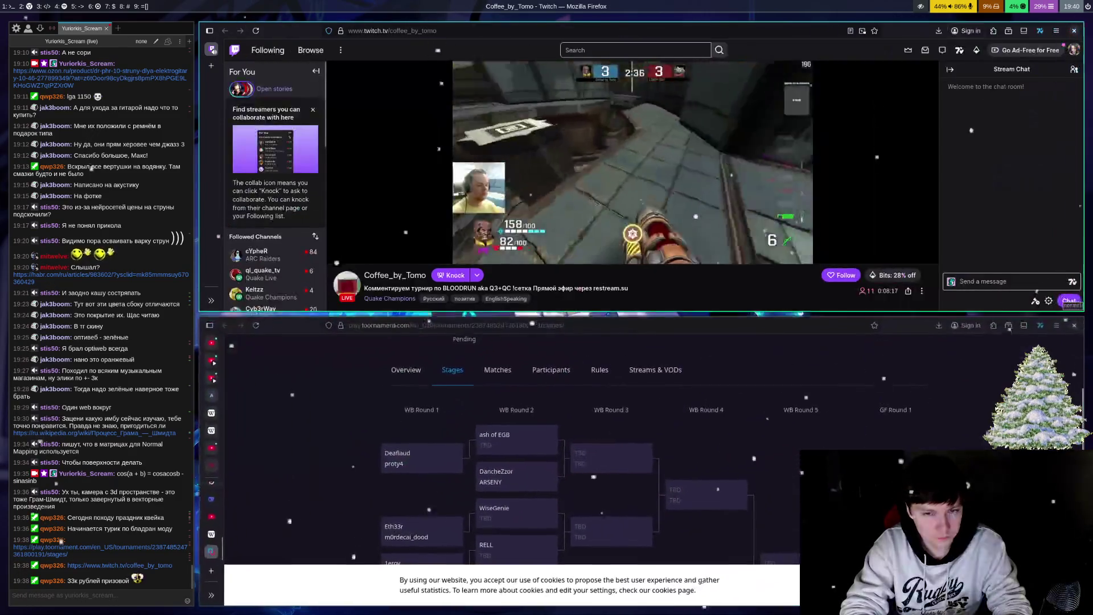
key("super+e")
key("super+e")
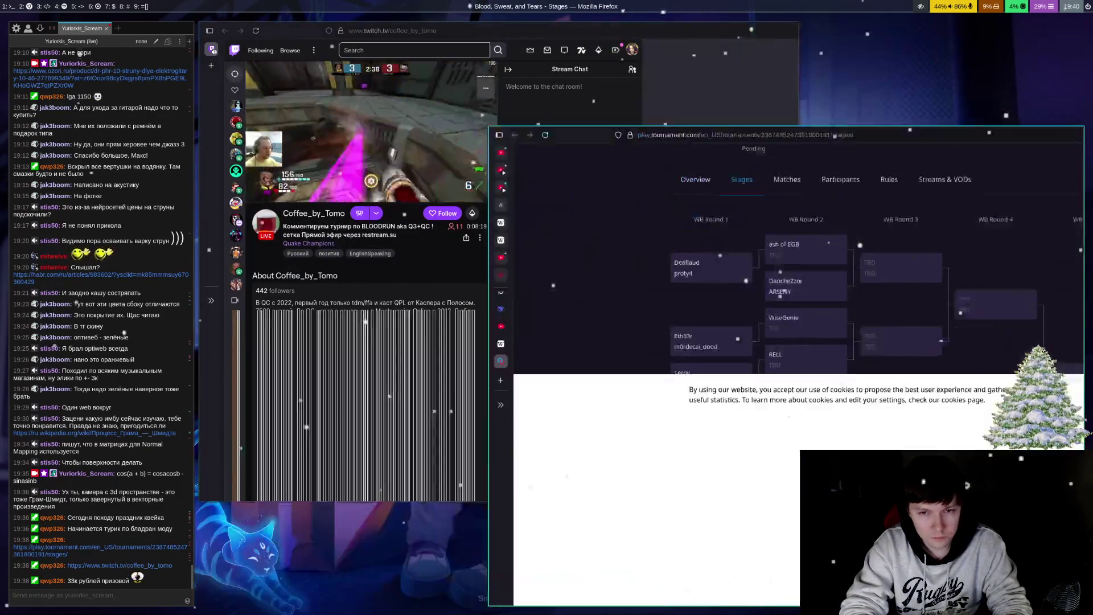
key("super+e")
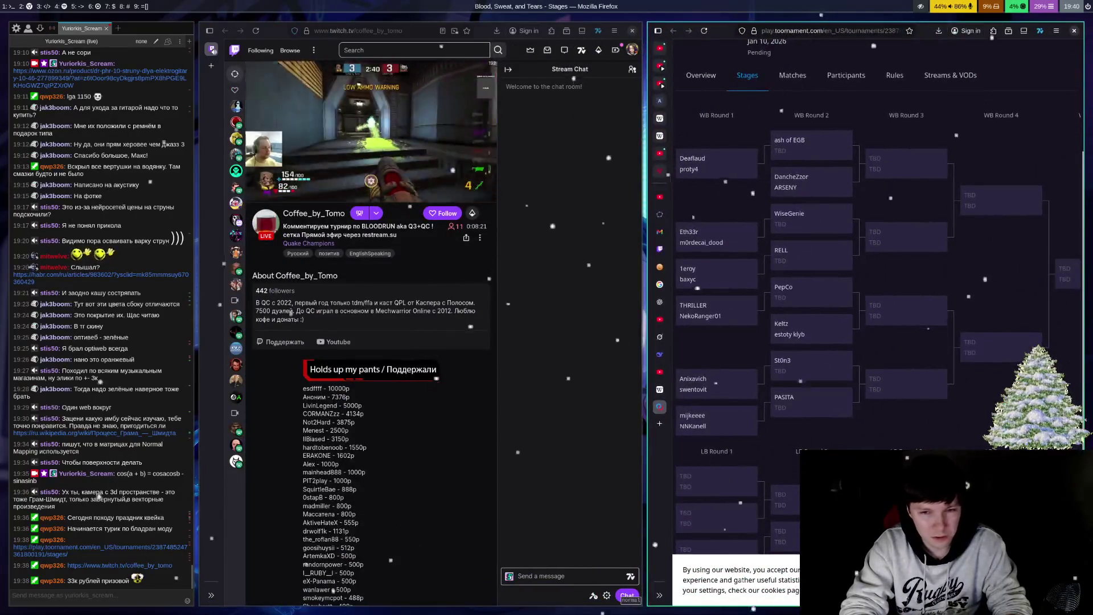
key("super+e")
key("super+e")
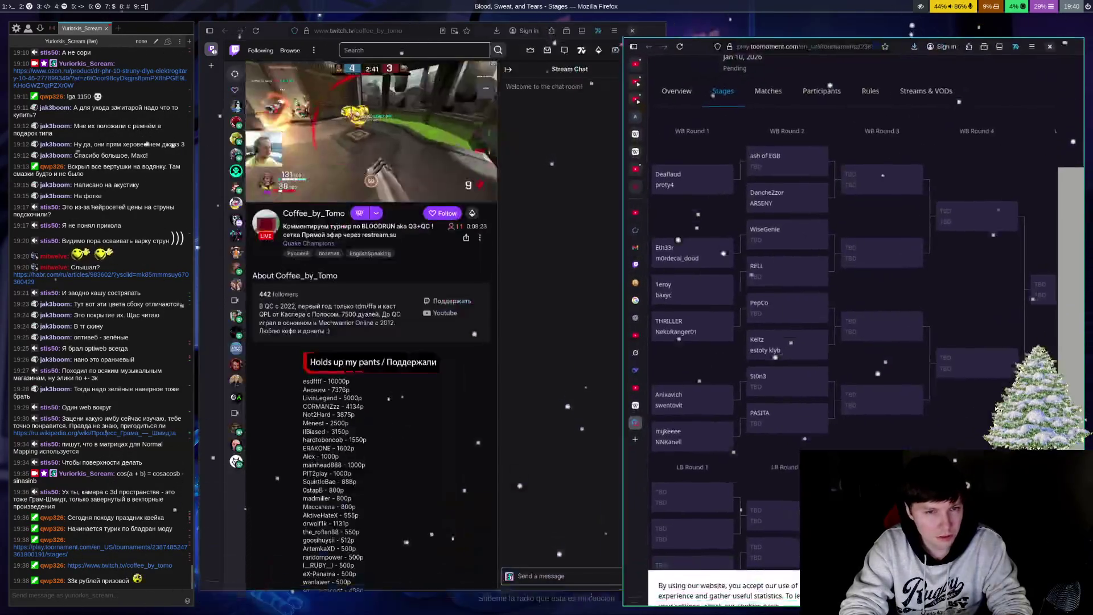
key("super+e")
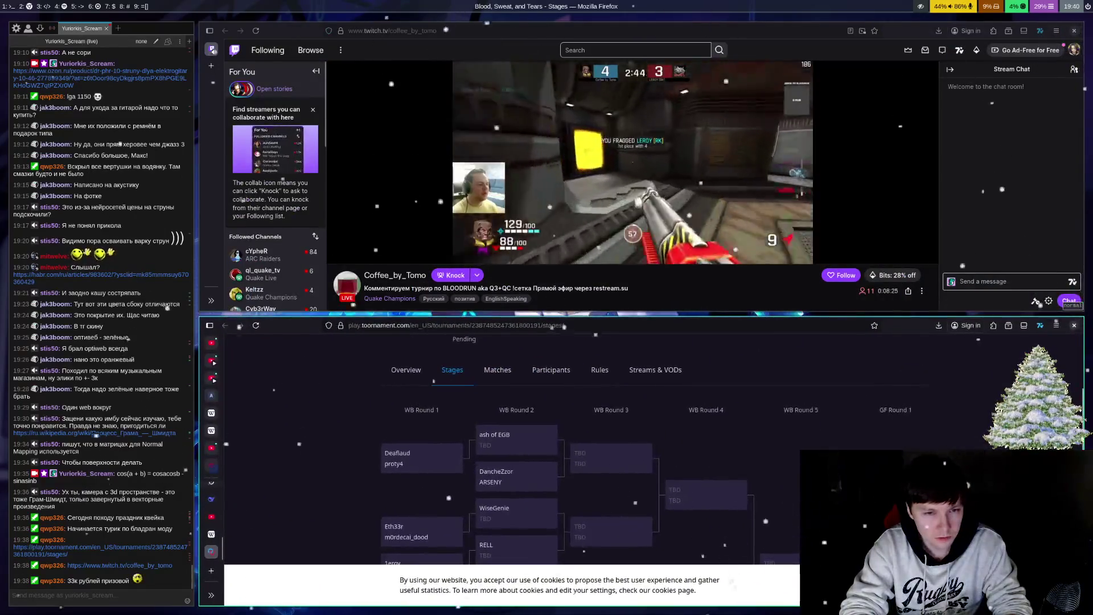
key("super+e")
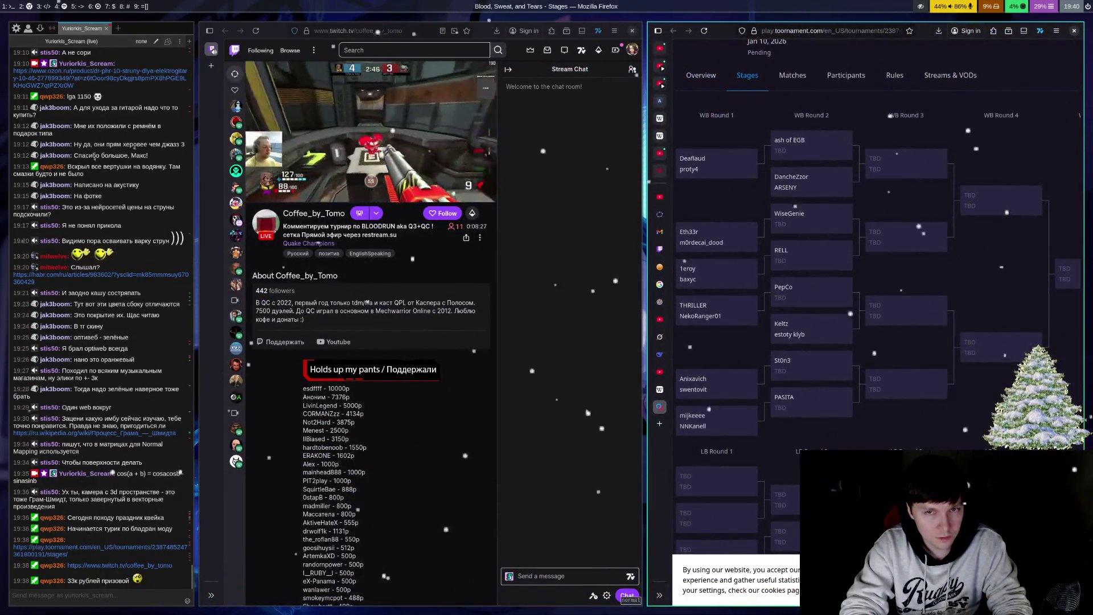
key("super+shift+Left")
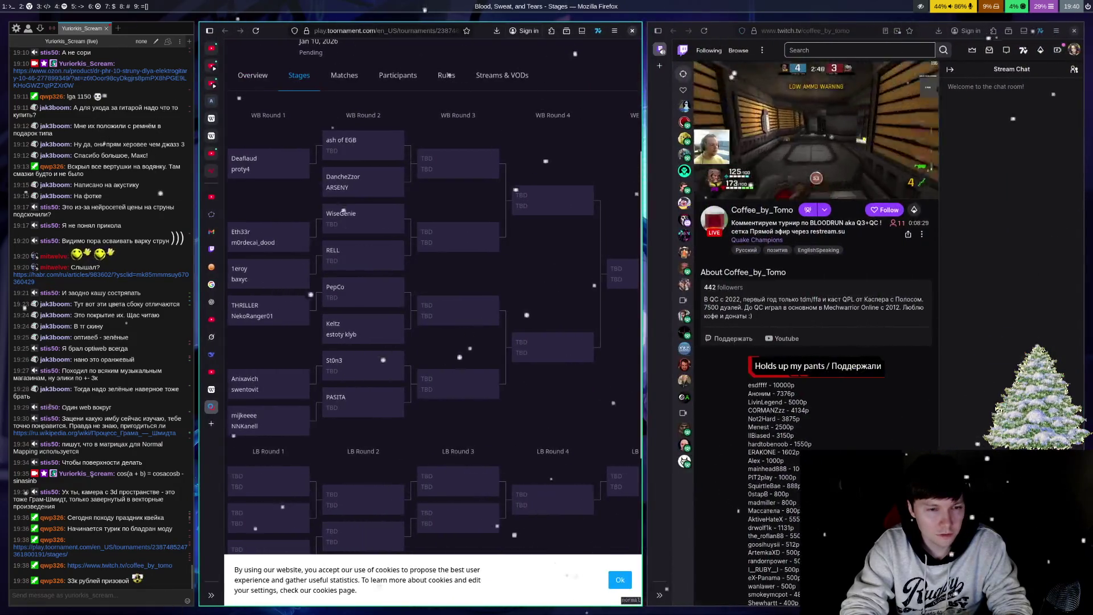
key("super+e")
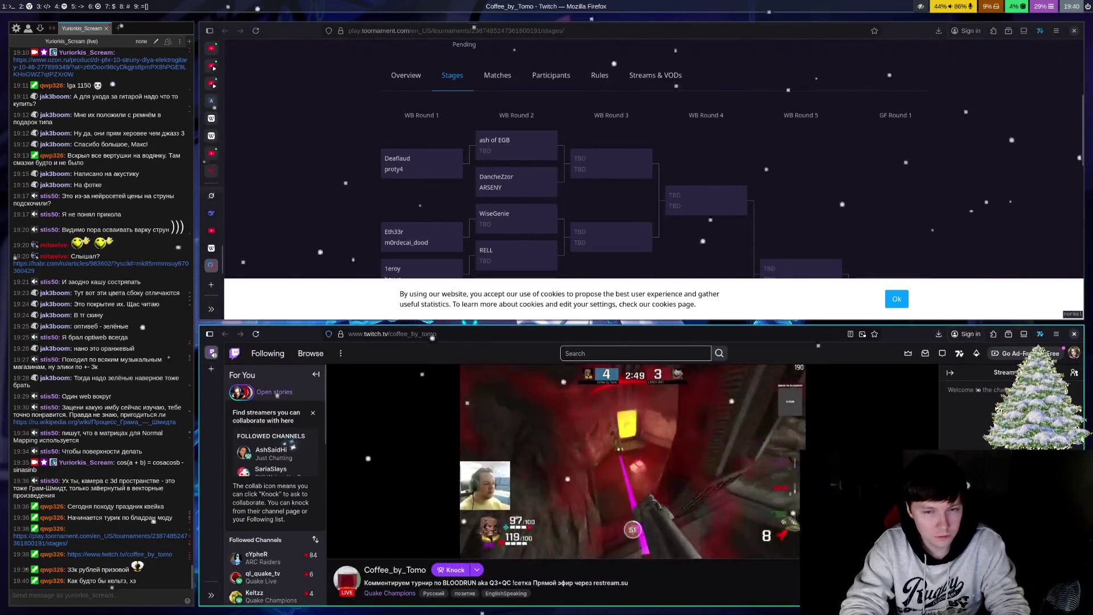
key("super+Down")
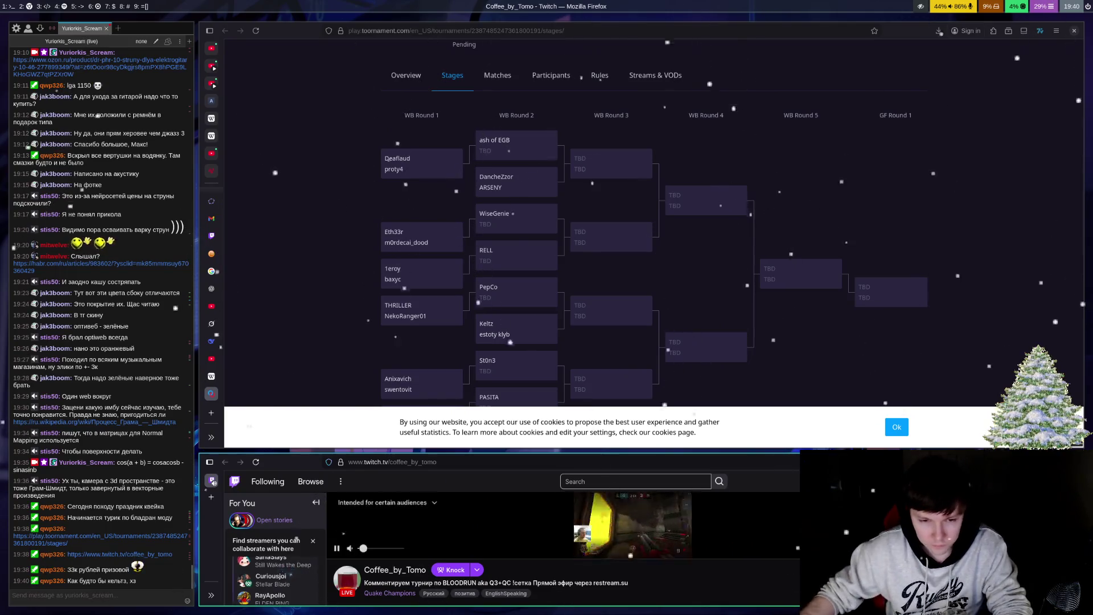
Step: Put the stream in theater mode, adjust its height, and refocus the bracket window
key("alt+t")
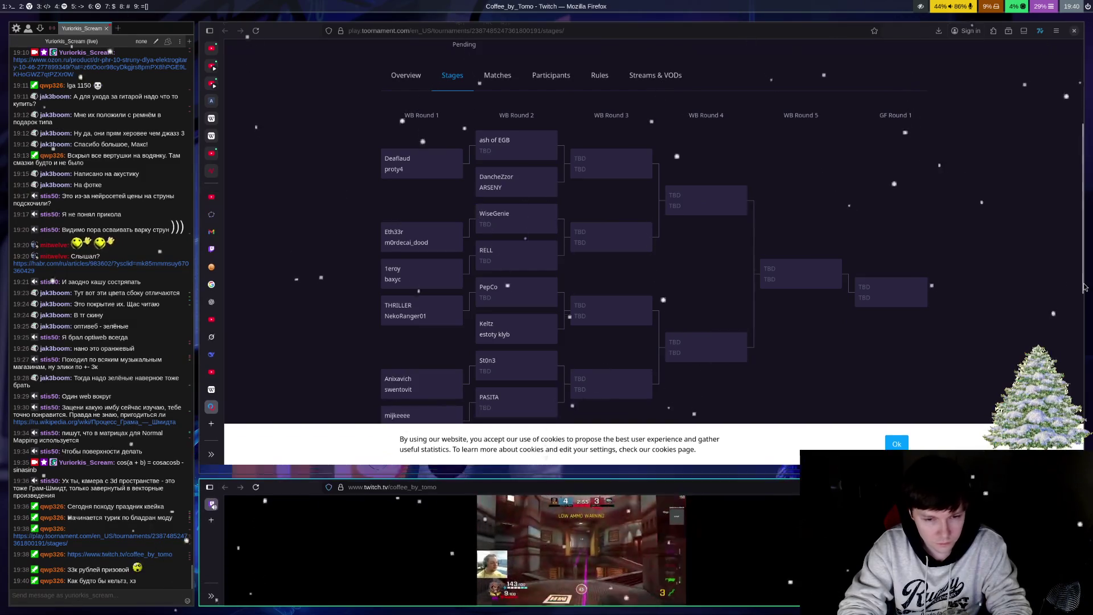
key("super+Up")
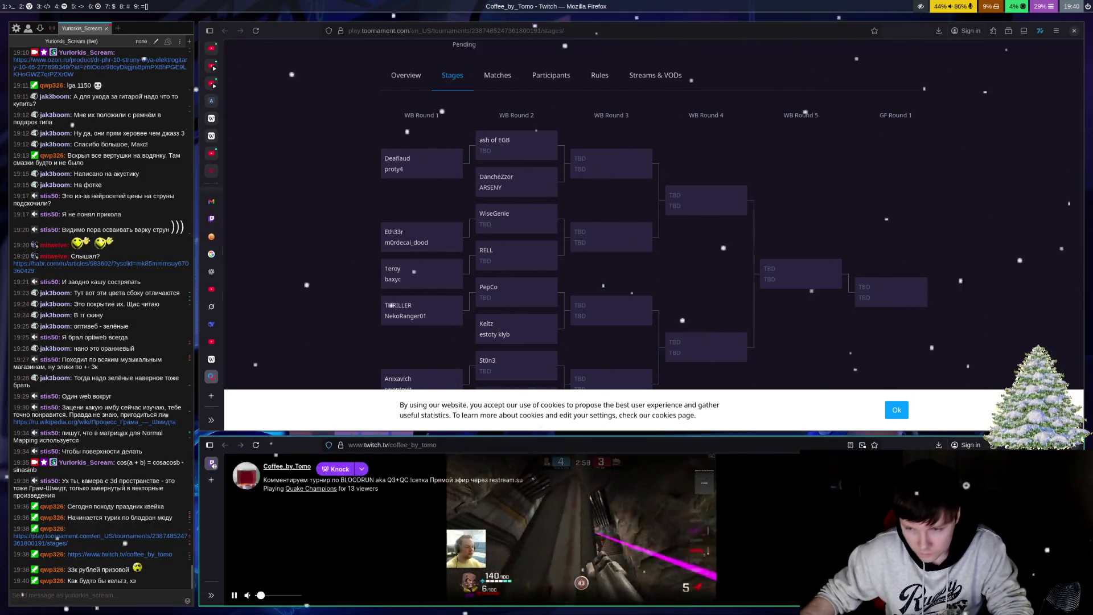
key("alt+t")
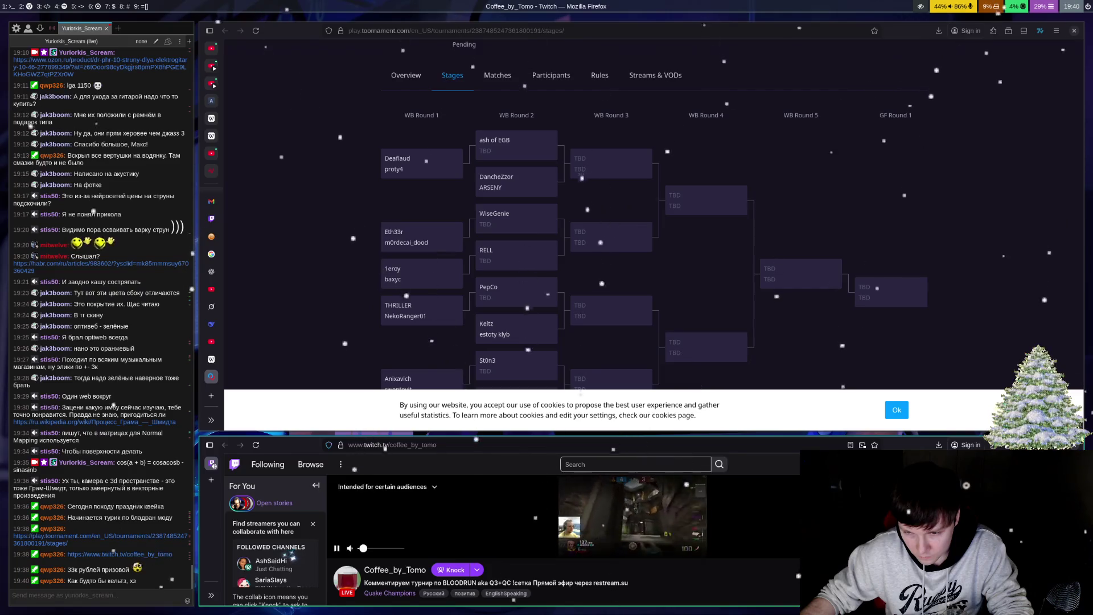
key("alt+t")
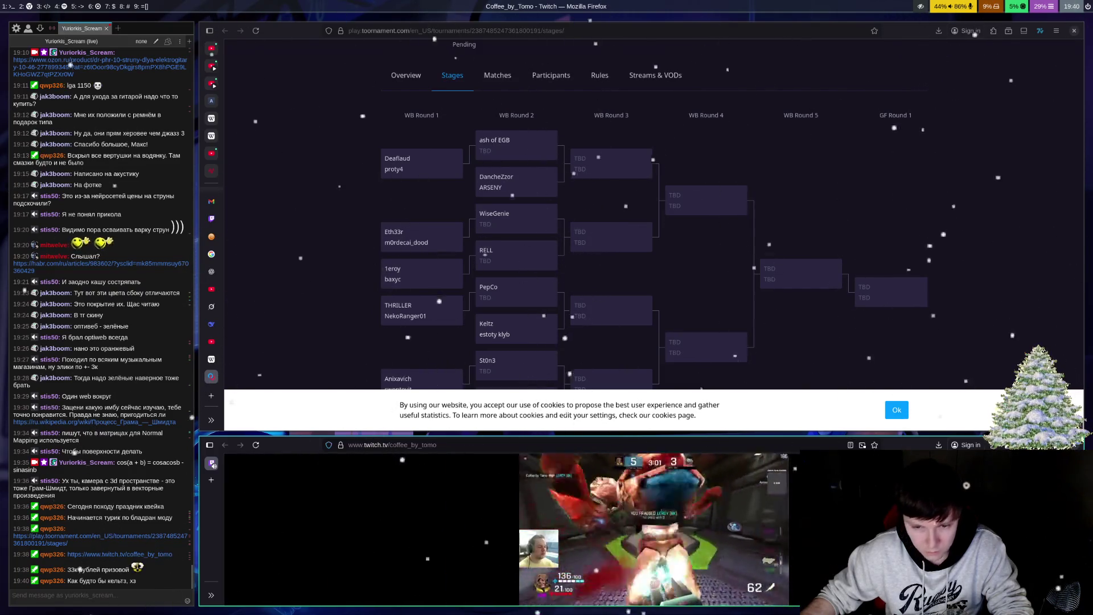
key("super+ctrl+Up")
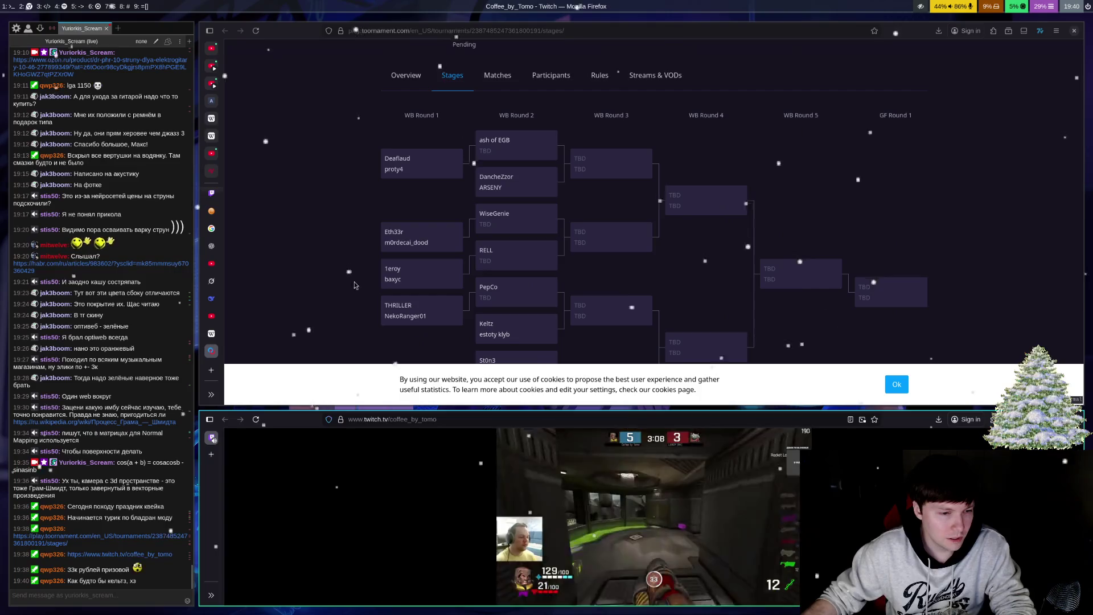
left_click(373, 242)
scroll(375, 236, "down", 2)
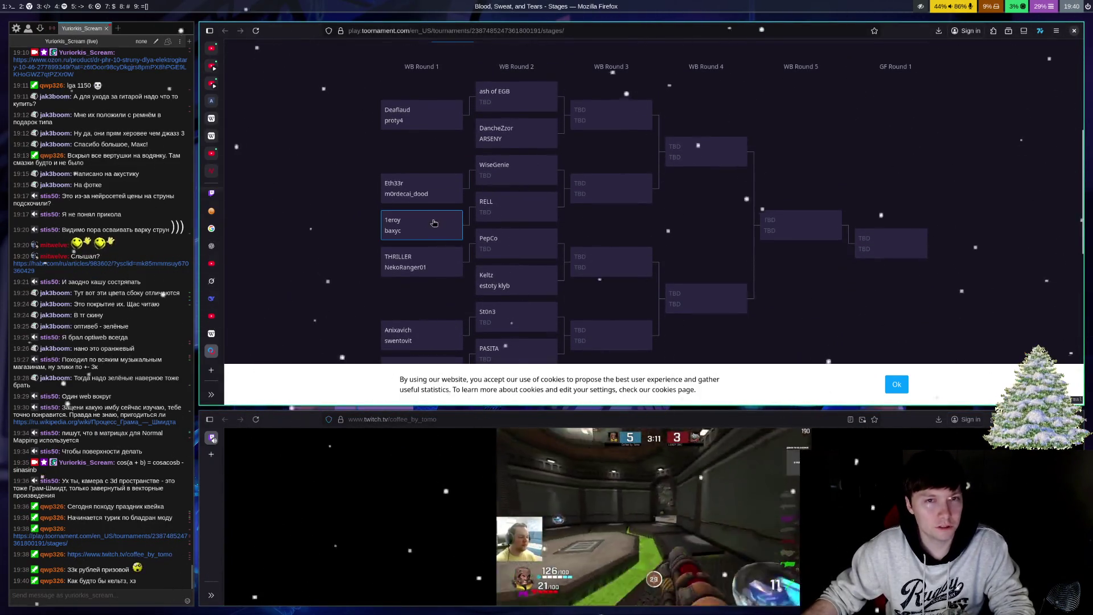
scroll(399, 217, "down", 5)
scroll(381, 208, "up", 3)
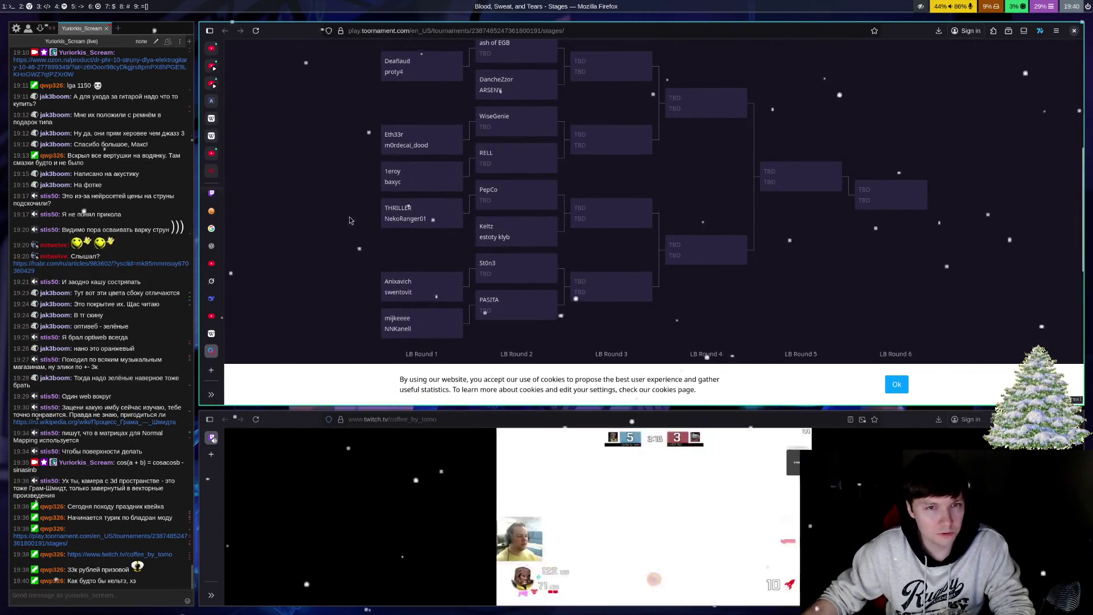
scroll(344, 218, "up", 2)
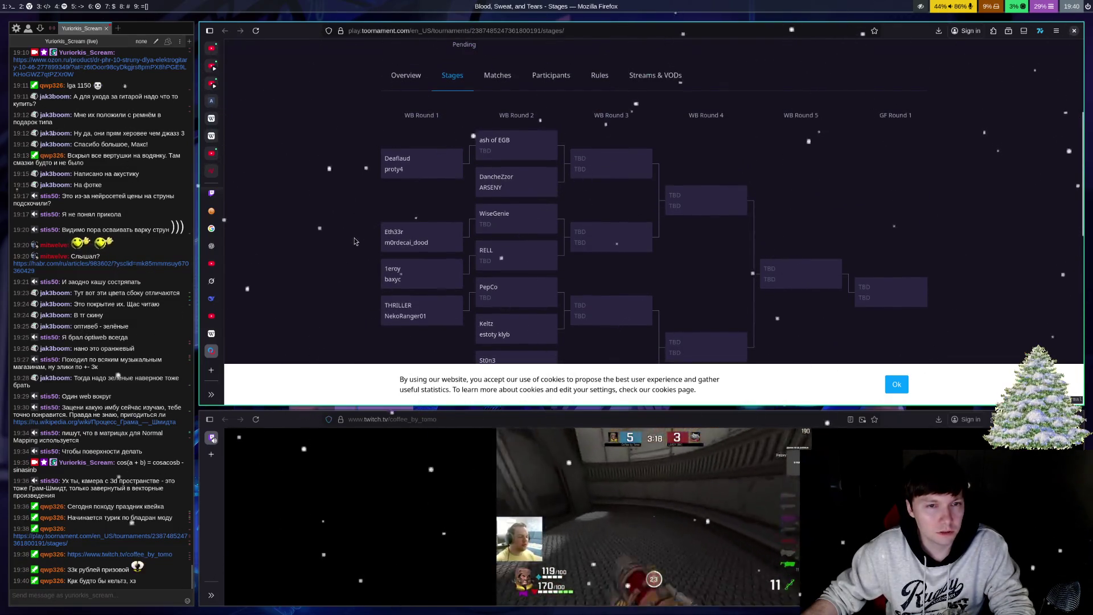
scroll(354, 241, "down", 6)
scroll(401, 243, "up", 5)
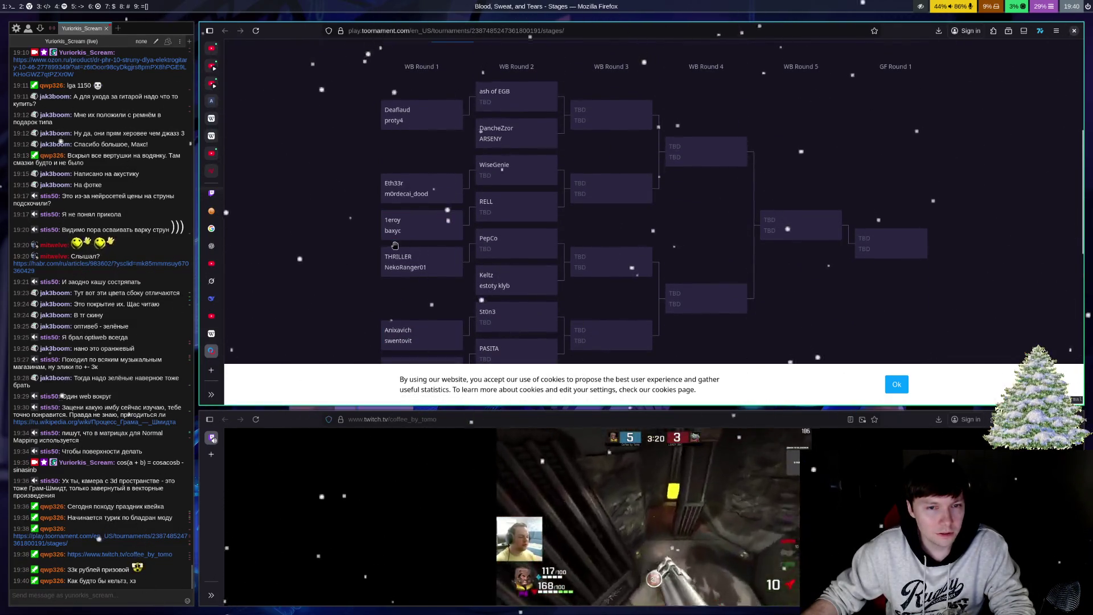
scroll(393, 243, "down", 2)
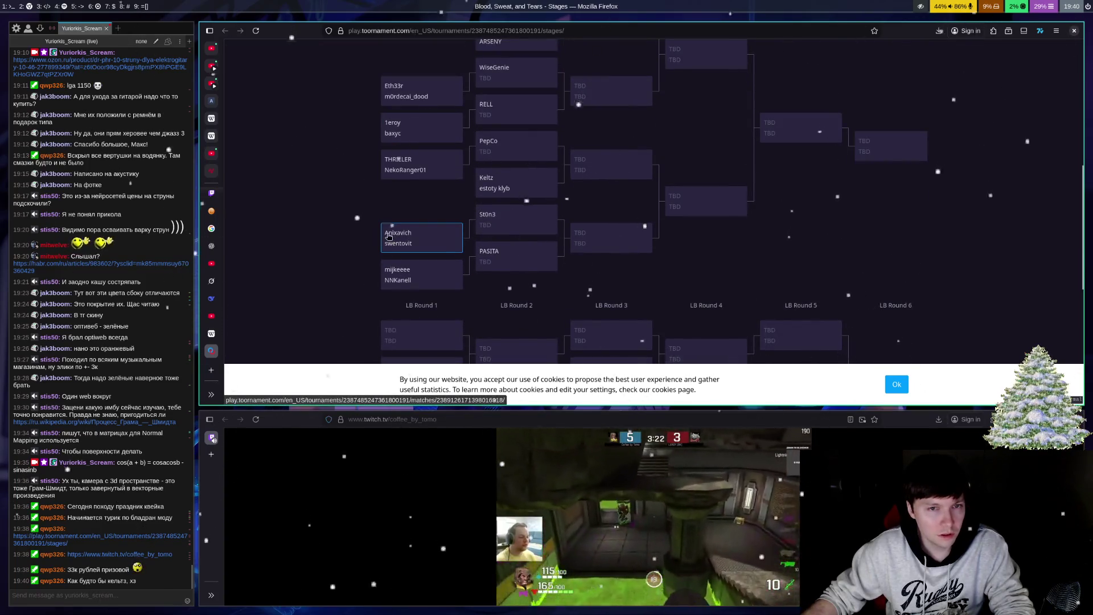
scroll(376, 238, "up", 2)
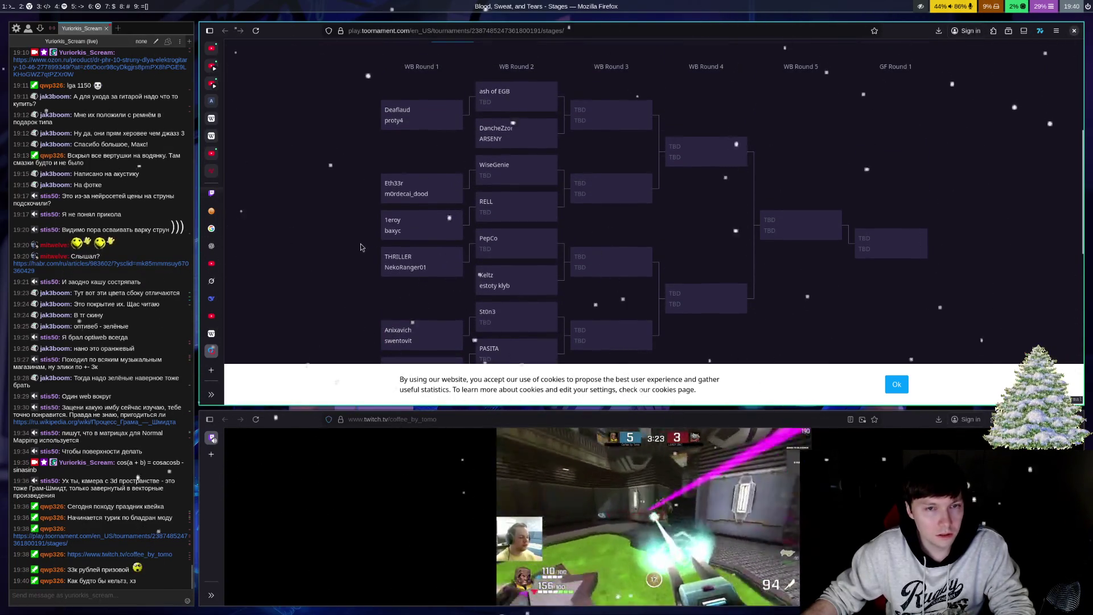
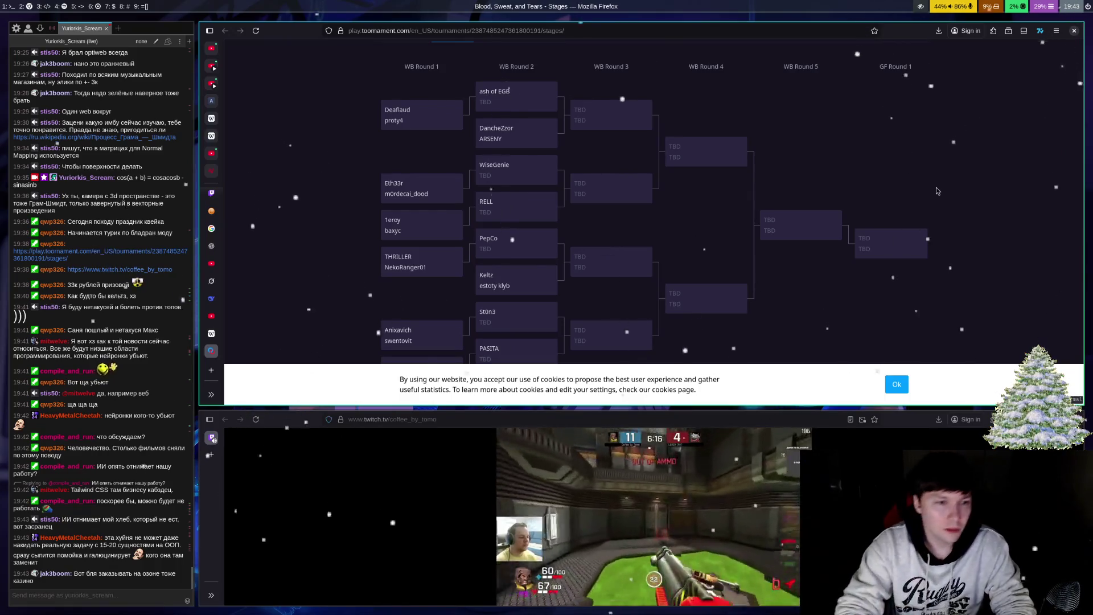
Step: Cycle through the open Firefox tabs, looking for the GeoGebra diagram tab
key("ctrl+shift+Tab")
key("ctrl+shift+Tab")
key("ctrl+shift+Tab")
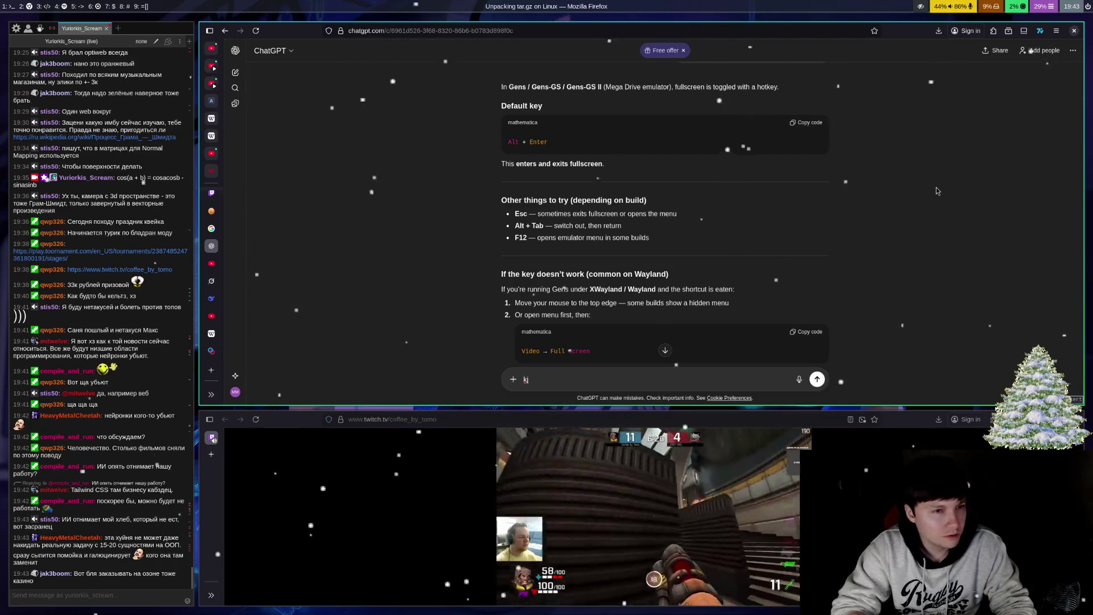
key("ctrl+shift+Tab")
key("ctrl+shift+Tab")
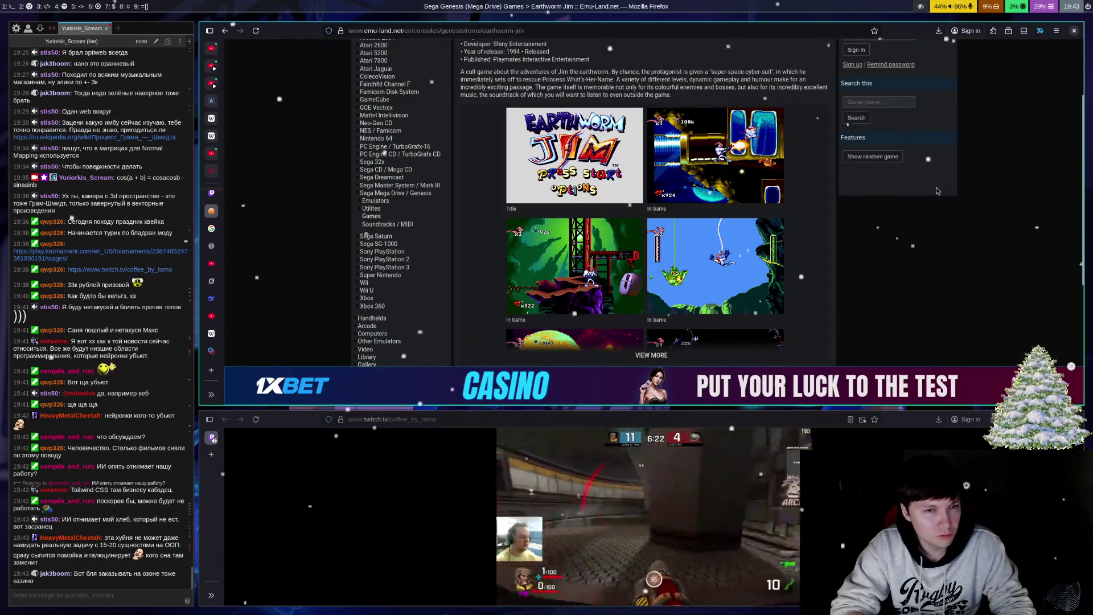
key("ctrl+Tab")
key("ctrl+Tab")
key("ctrl+shift+Tab")
key("ctrl+shift+Tab")
key("ctrl+shift+Tab")
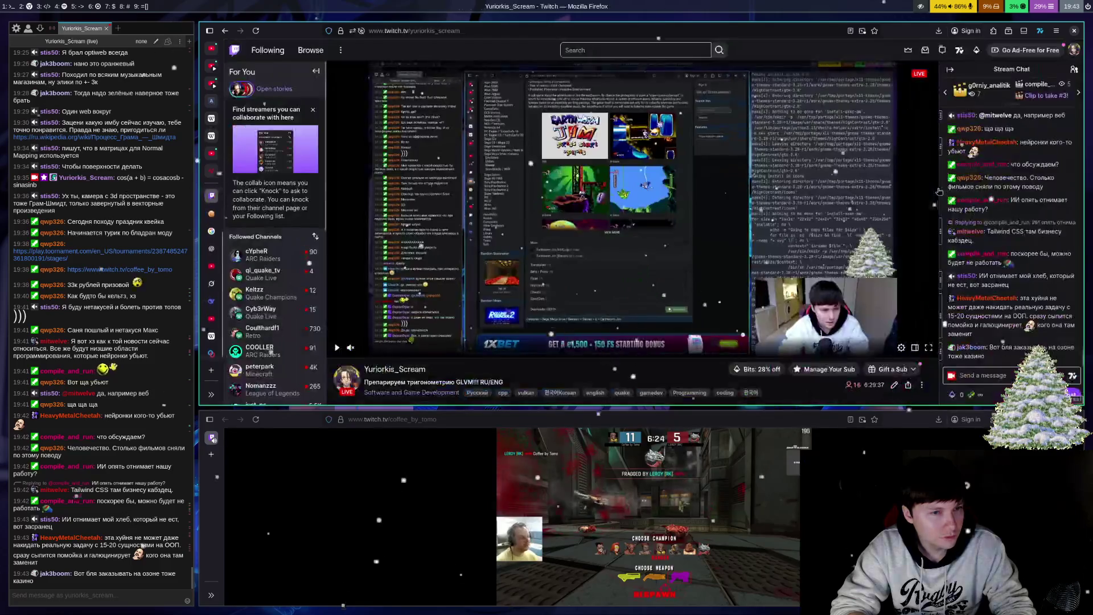
key("ctrl+shift+Tab")
key("ctrl+shift+Tab")
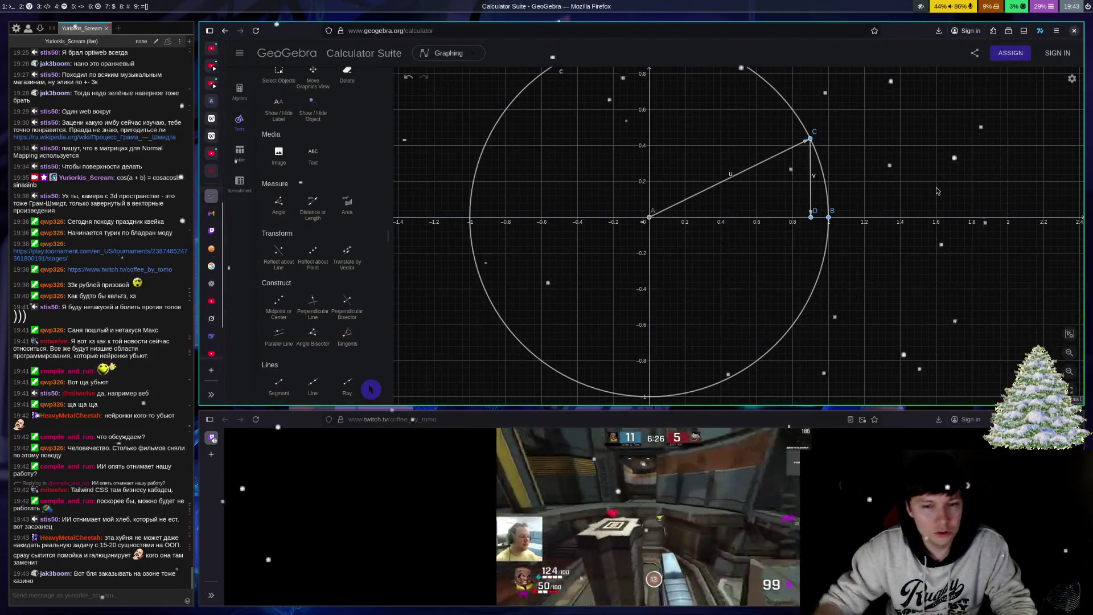
Step: Scroll the Tools panel to the Lines section and select the Vector tool
scroll(780, 245, "down", 3)
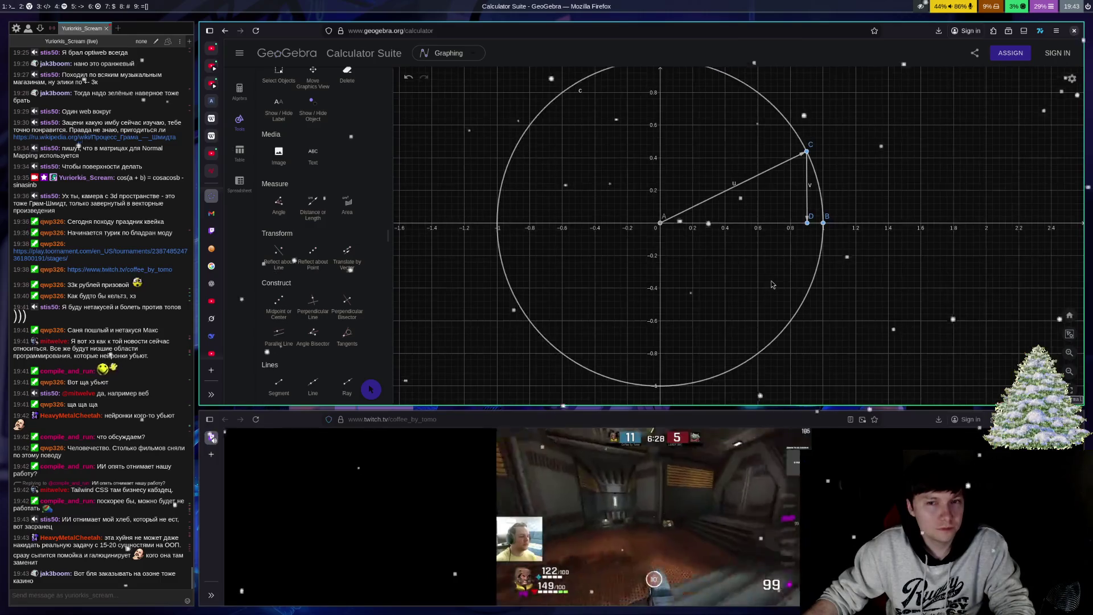
scroll(783, 247, "up", 1)
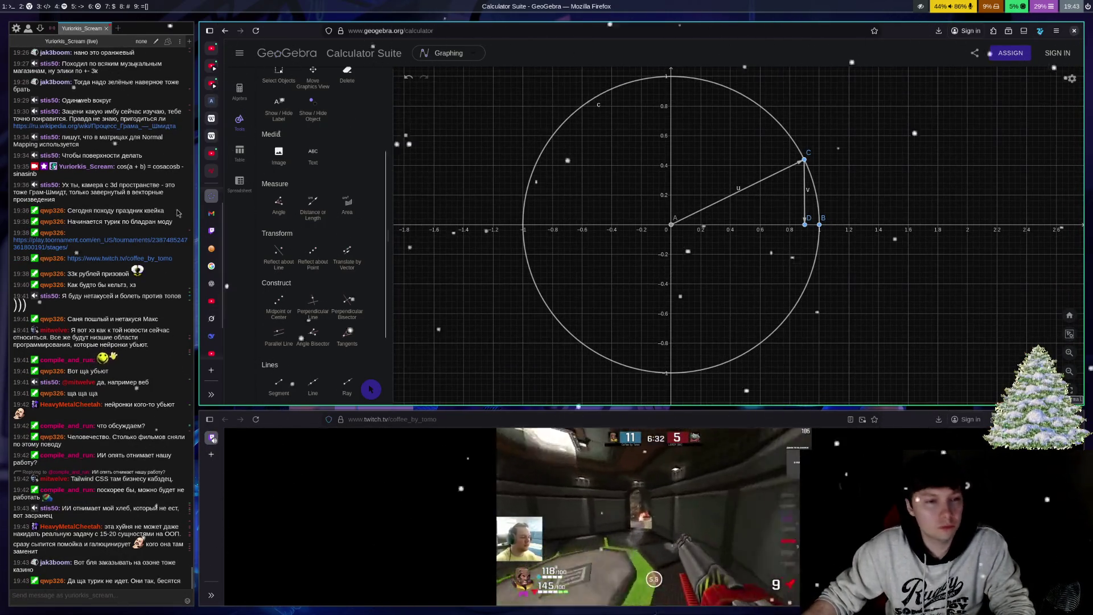
scroll(295, 370, "down", 3)
left_click(279, 319)
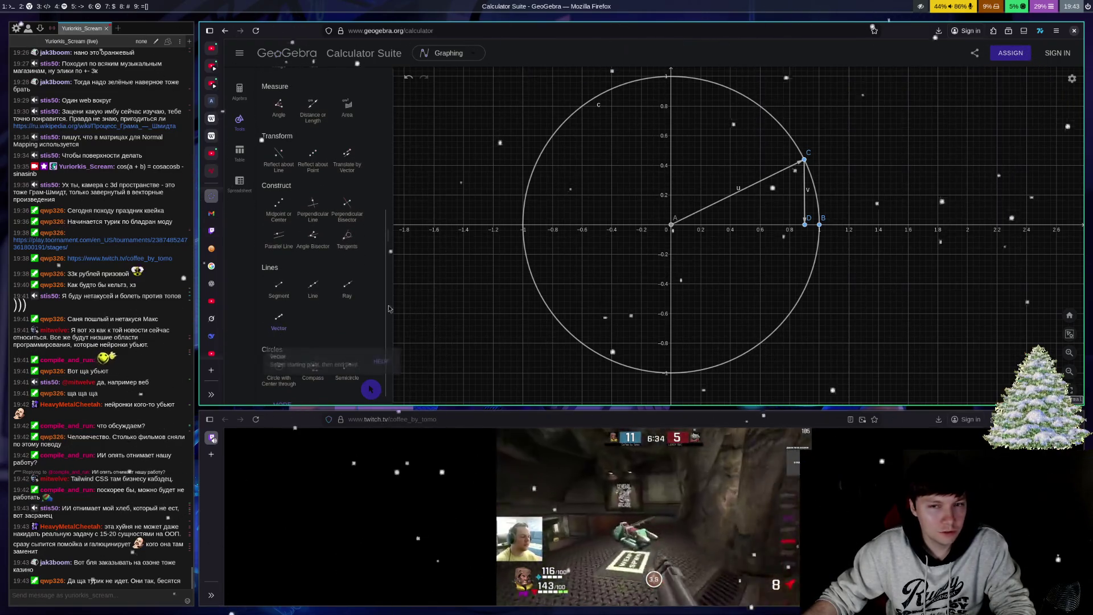
scroll(342, 285, "up", 5)
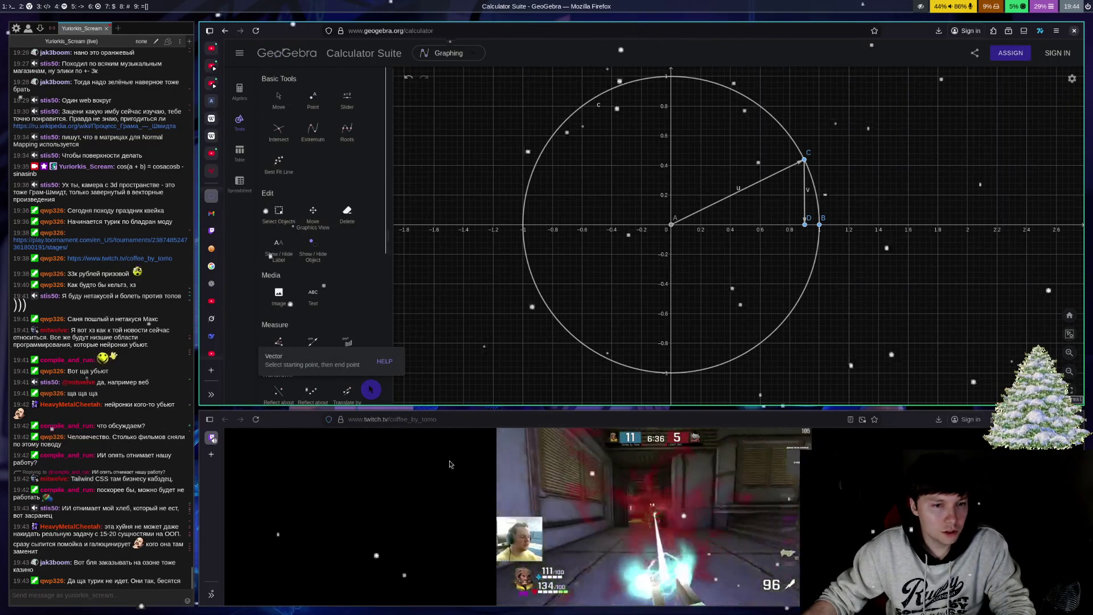
left_click(369, 393)
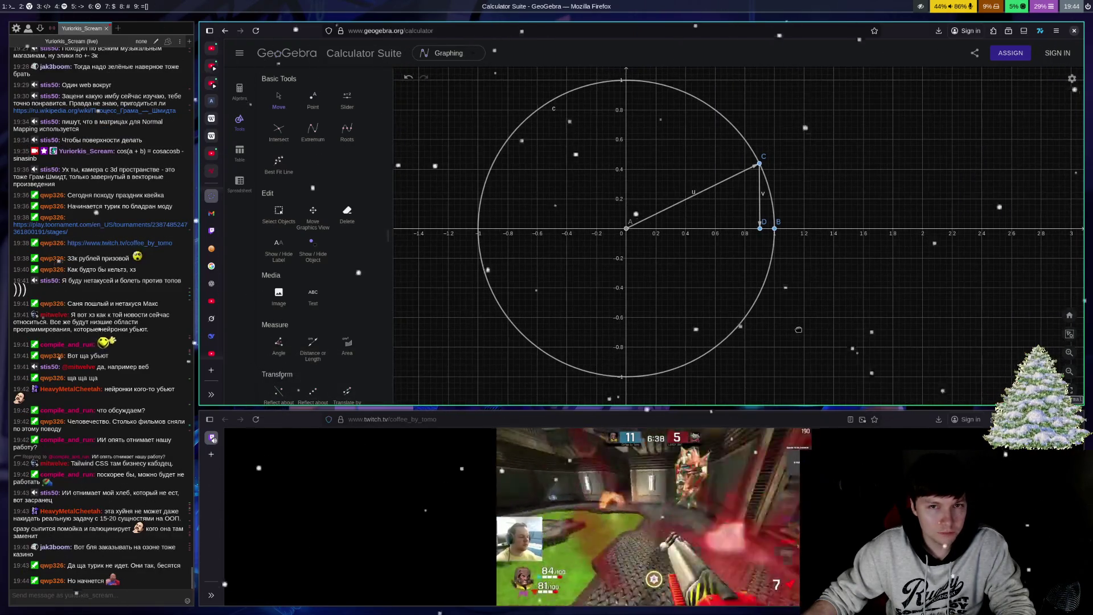
scroll(355, 325, "down", 3)
left_click(278, 370)
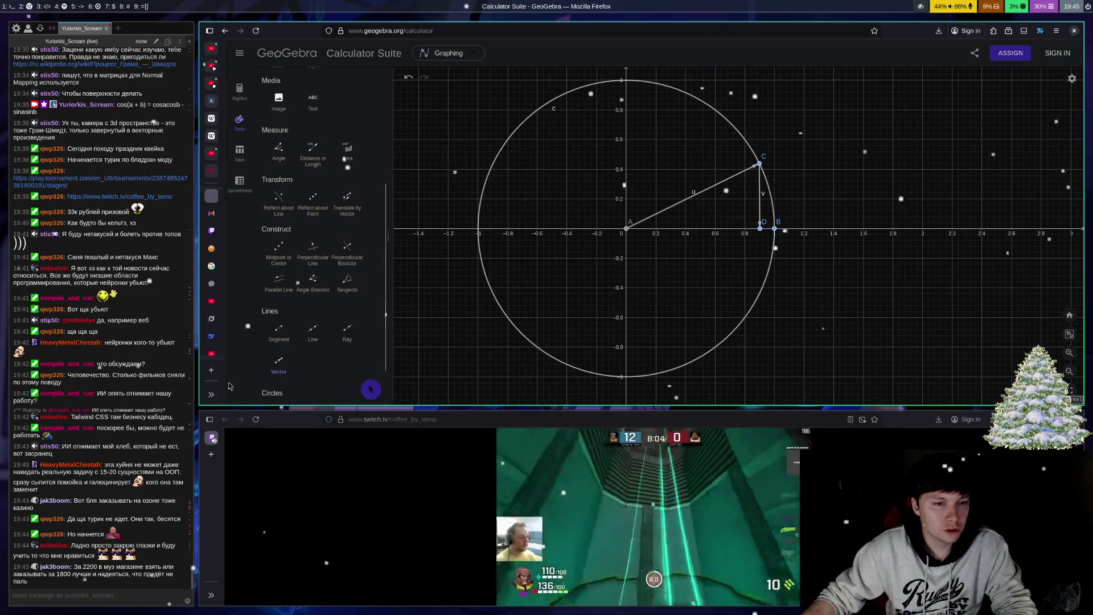
left_click(279, 362)
Step: Start vector w at origin point A
left_click(626, 228)
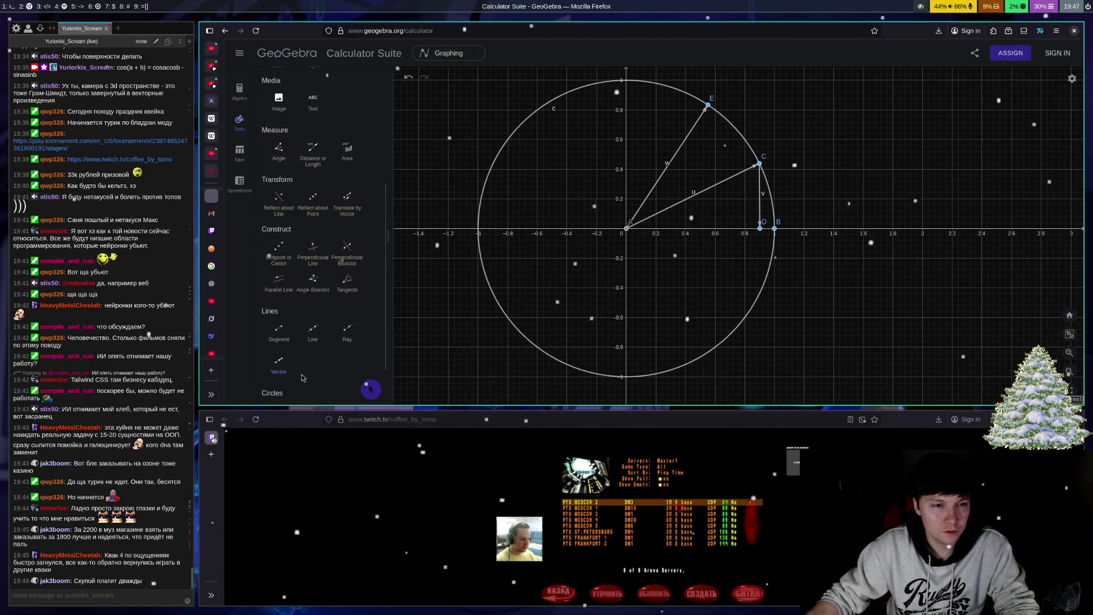
Step: Draw inner circle d centred at A through a point on segment v
left_click_drag(392, 314, 396, 314)
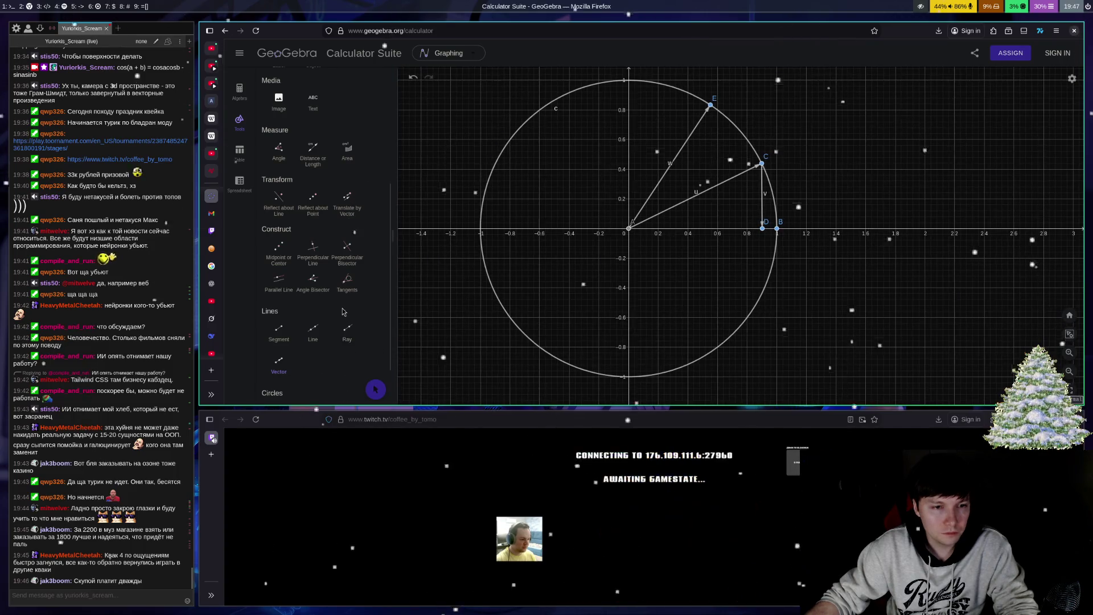
scroll(301, 364, "down", 2)
left_click(279, 356)
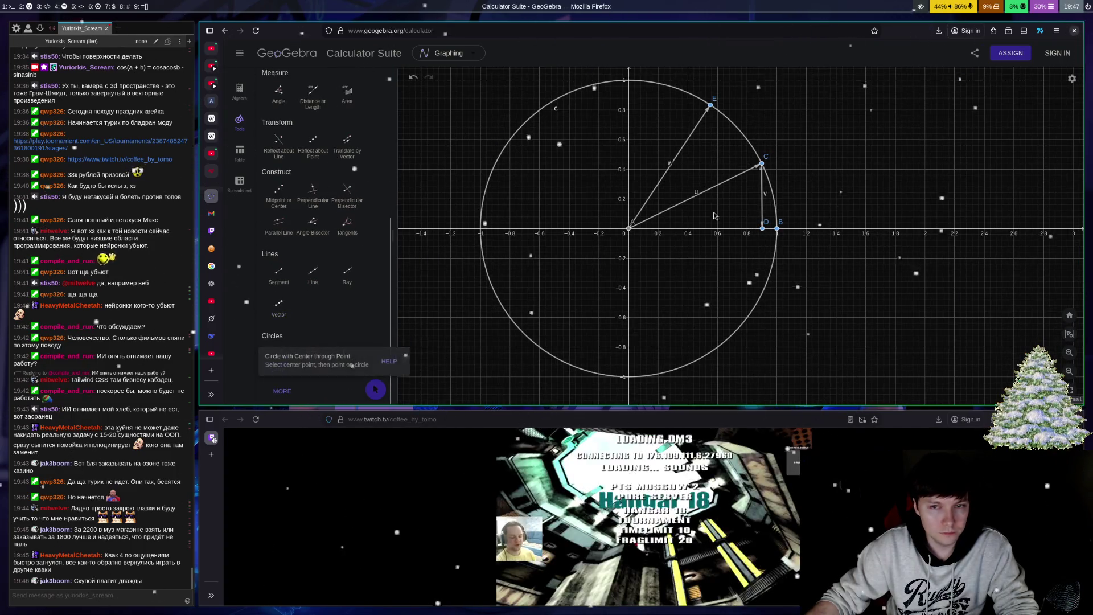
left_click(628, 229)
left_click(762, 217)
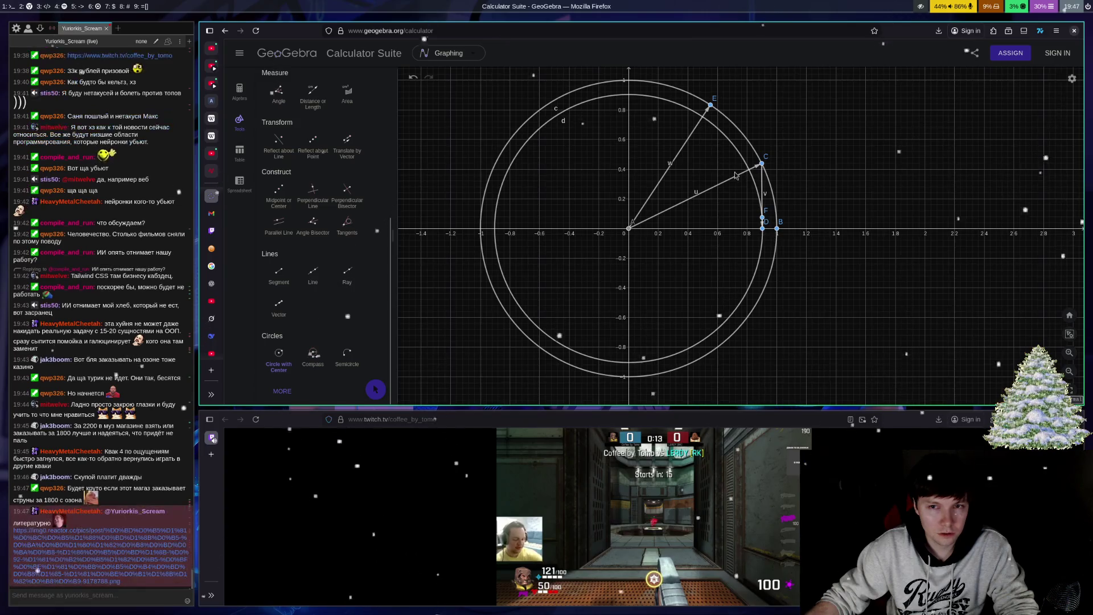
Step: Draw vector b from G on u down to H on the x-axis, then open the chat image link
left_click(279, 307)
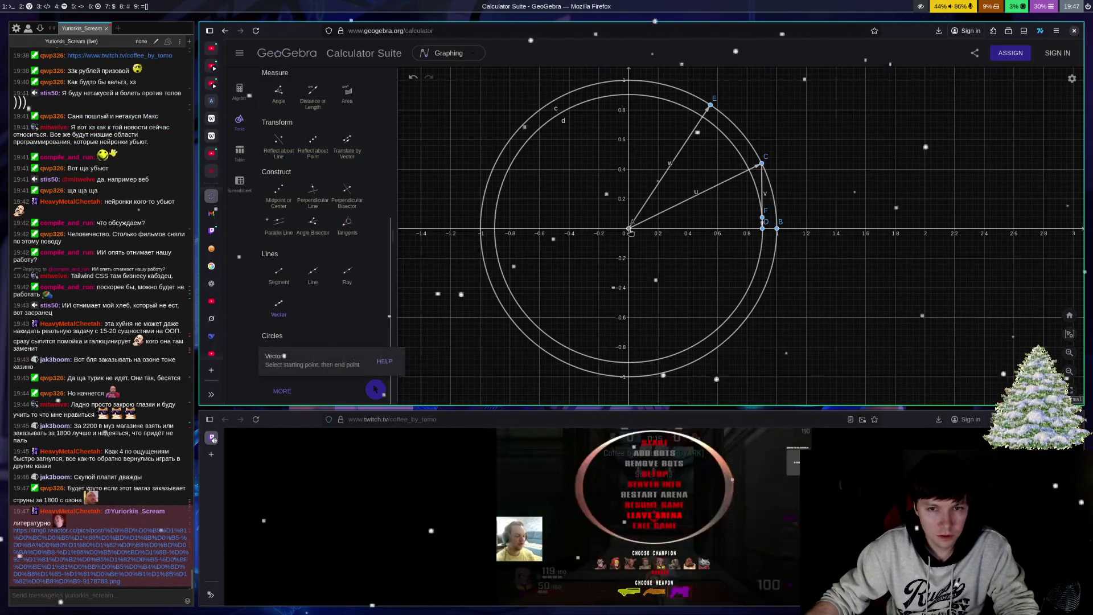
left_click(629, 228)
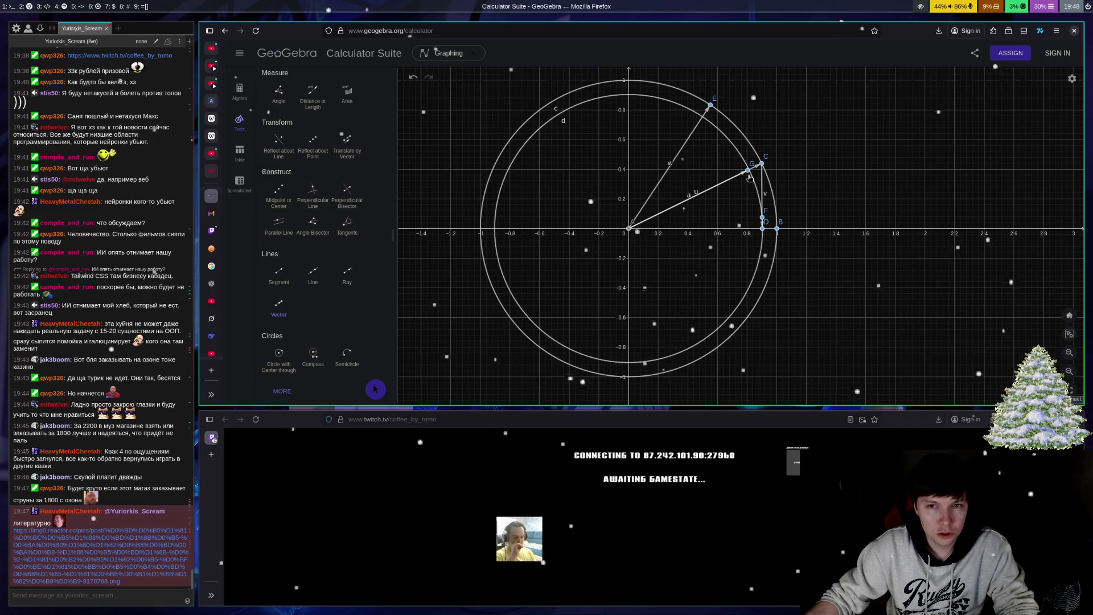
left_click(747, 228)
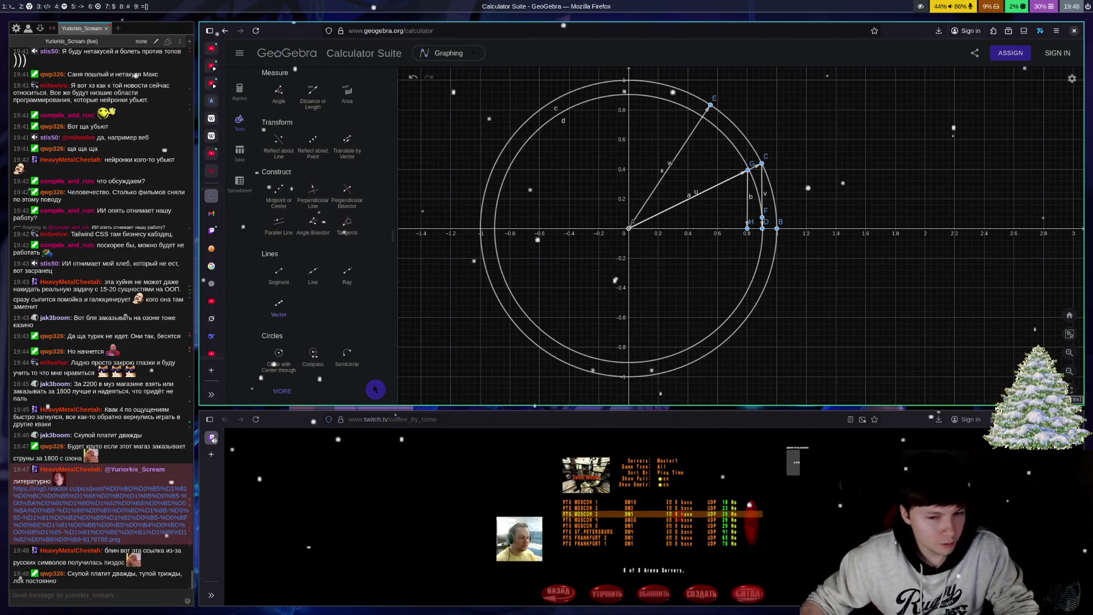
left_click(165, 495)
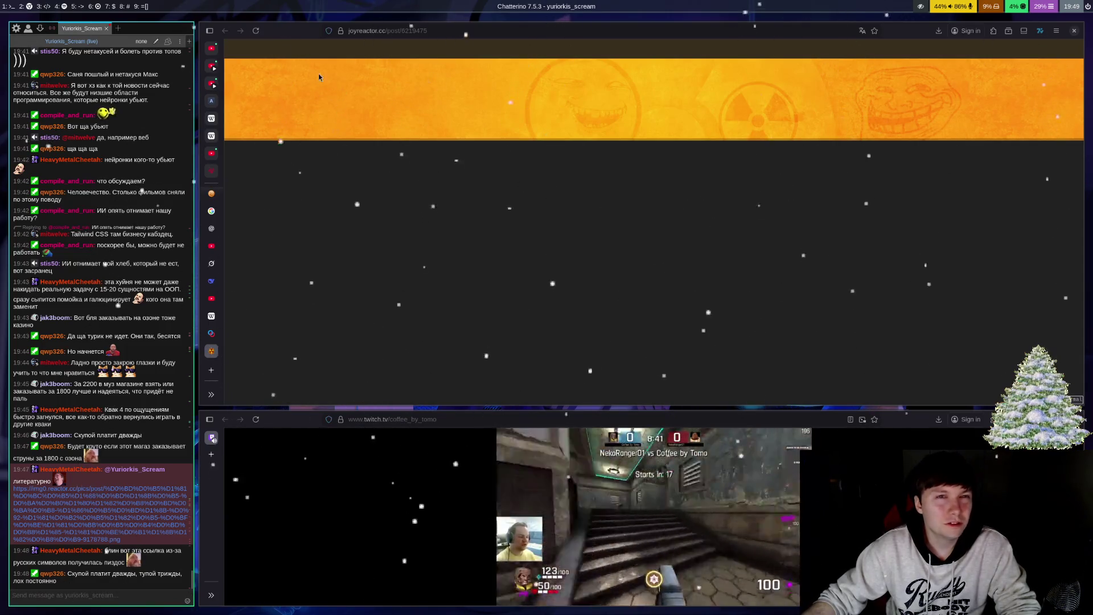
Step: Retry loading the stalled Joyreactor page, then close its tab to return to GeoGebra
left_click(256, 30)
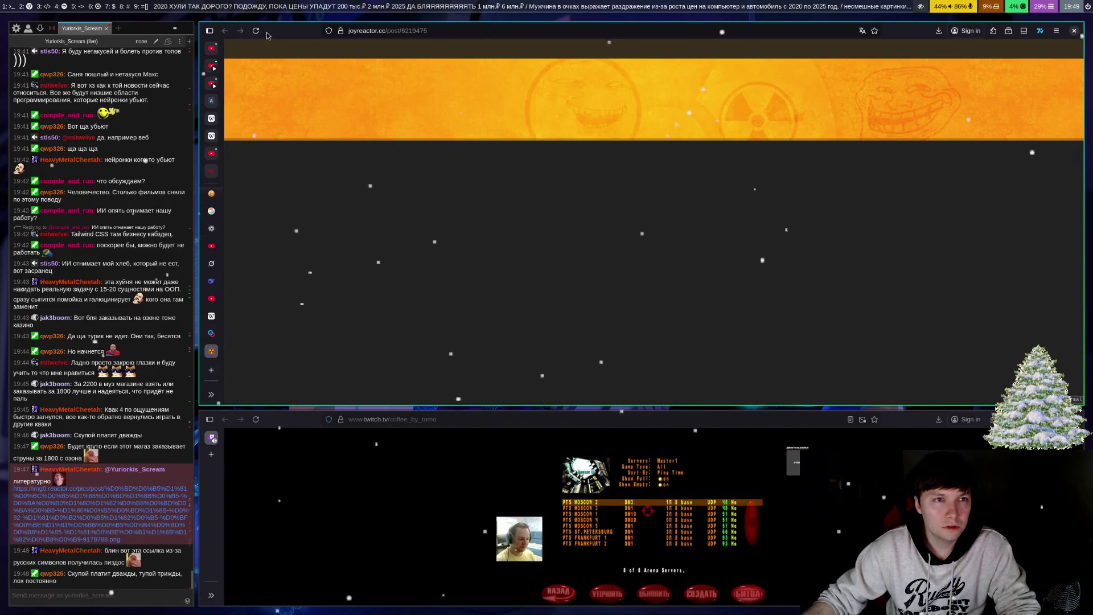
left_click(256, 32)
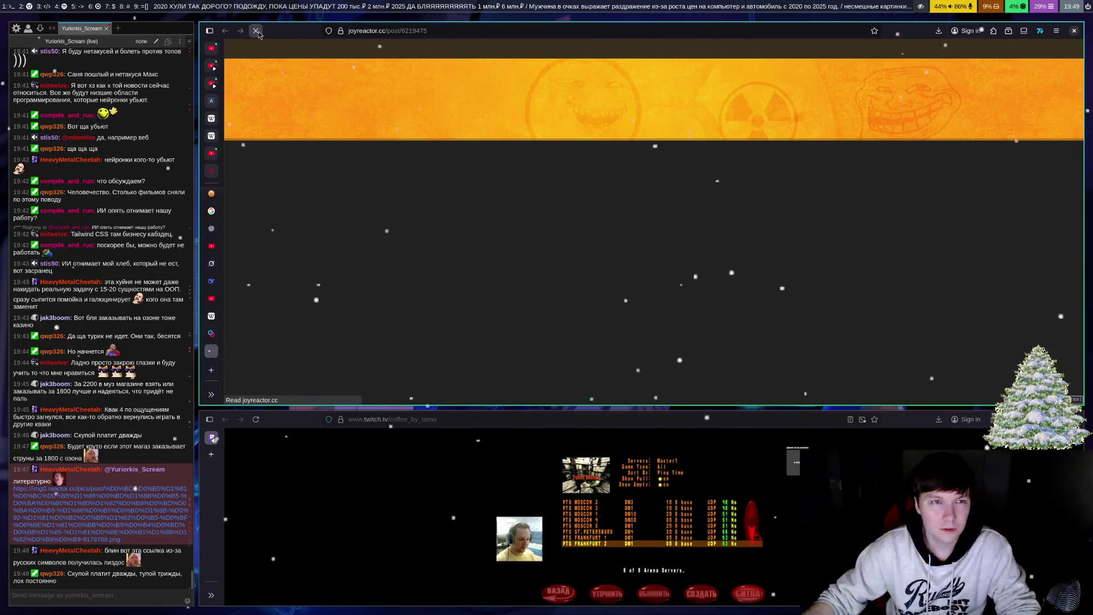
left_click(259, 34)
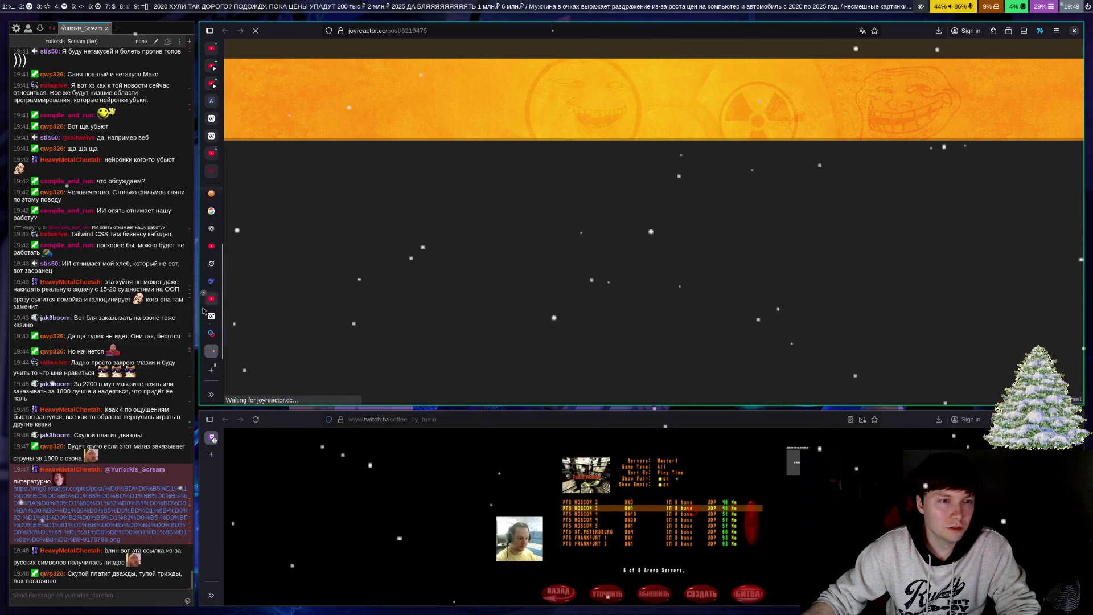
middle_click(211, 351)
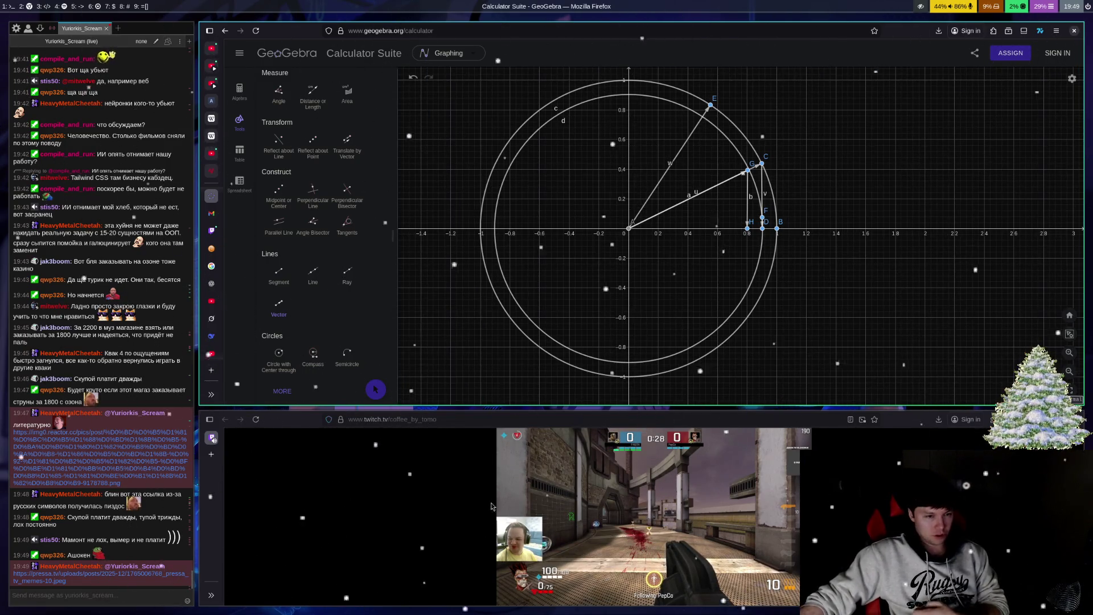
Step: Open the pressa.tv meme image from chat in the lower Firefox window
left_click(130, 580)
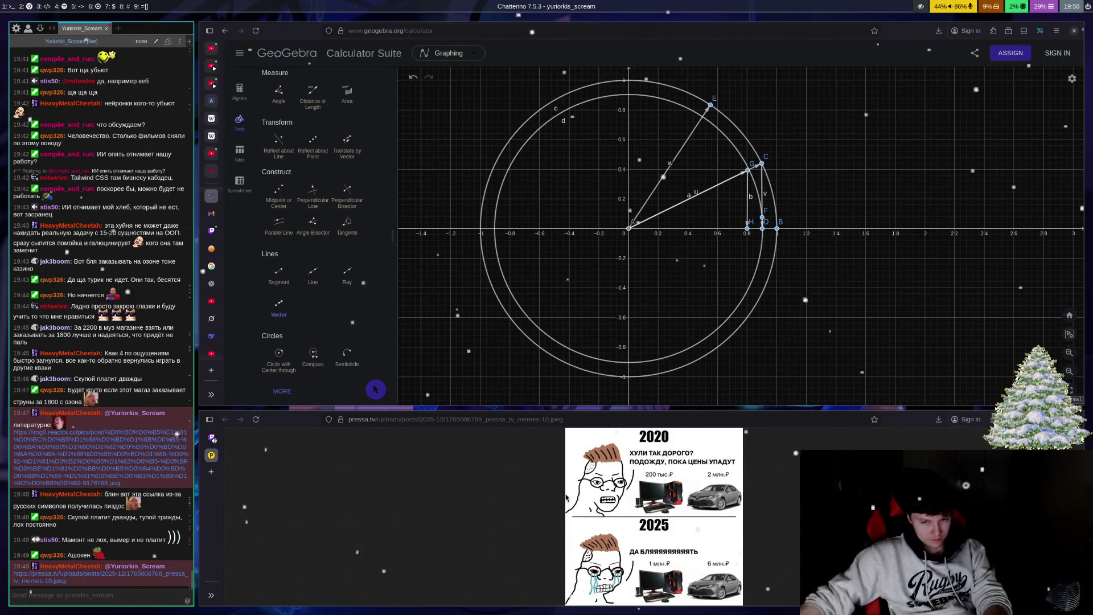
Step: Close the pressa.tv image tab in the lower Firefox window, returning to the Twitch stream
left_click(495, 515)
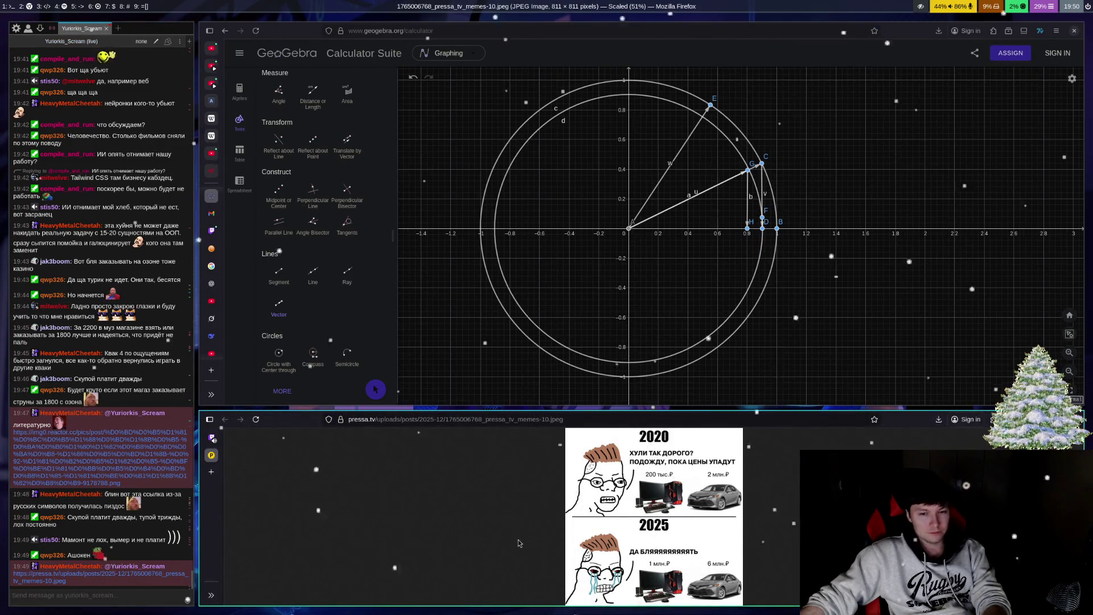
key("ctrl+w")
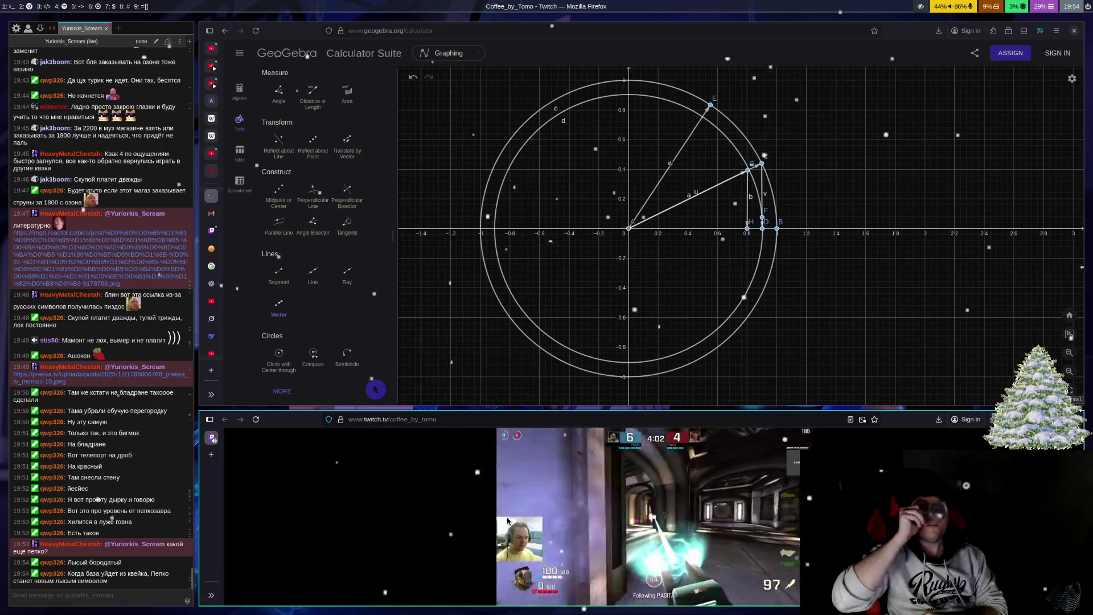
mouse_move(508, 521)
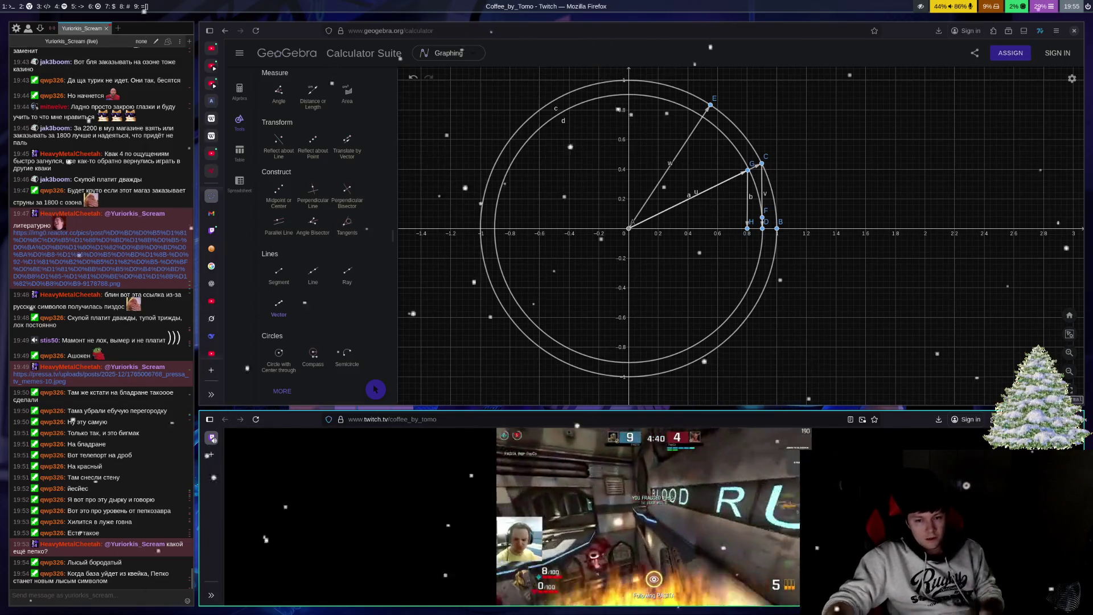
mouse_move(889, 493)
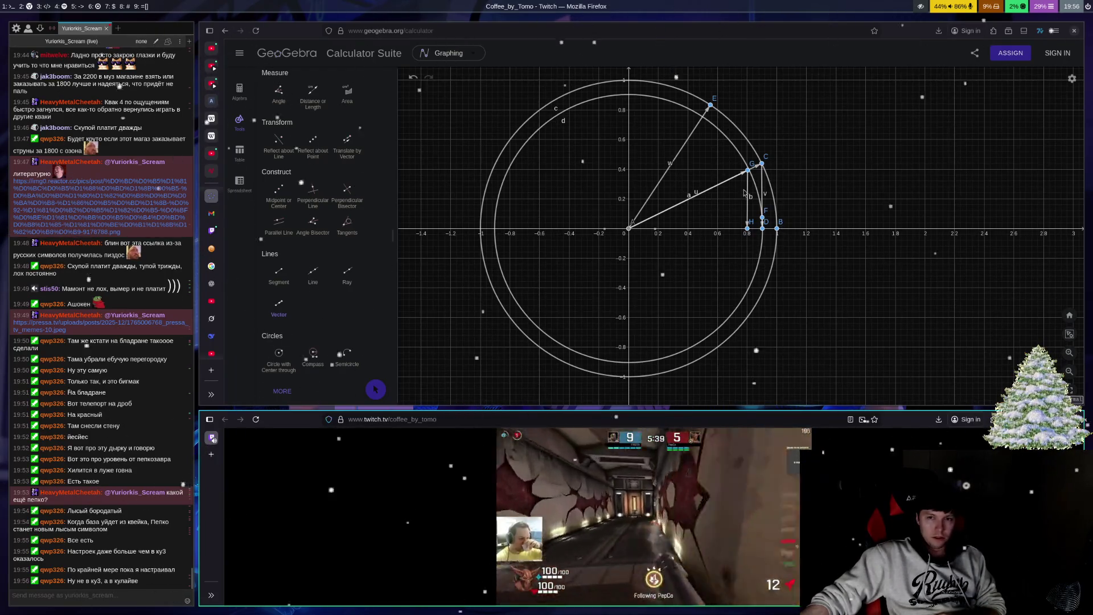
Step: Undo inner circle d and vector b, leaving only vectors u, v and w
left_click(279, 303)
key("ctrl+z")
key("ctrl+z")
key("ctrl+z")
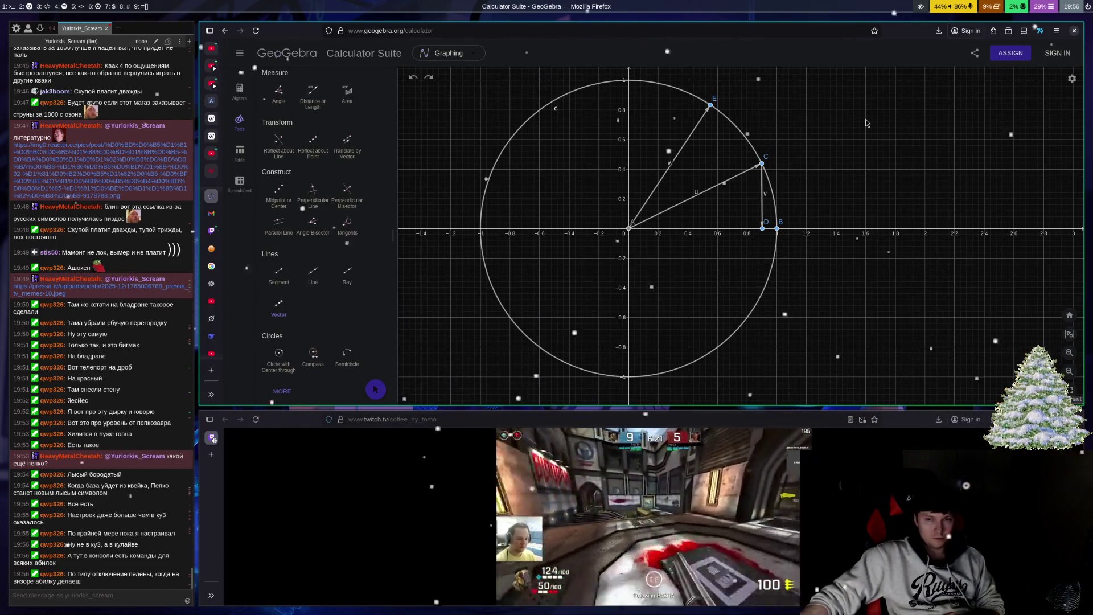
Step: Start the perpendicular drop from point E toward the x-axis
left_click(712, 106)
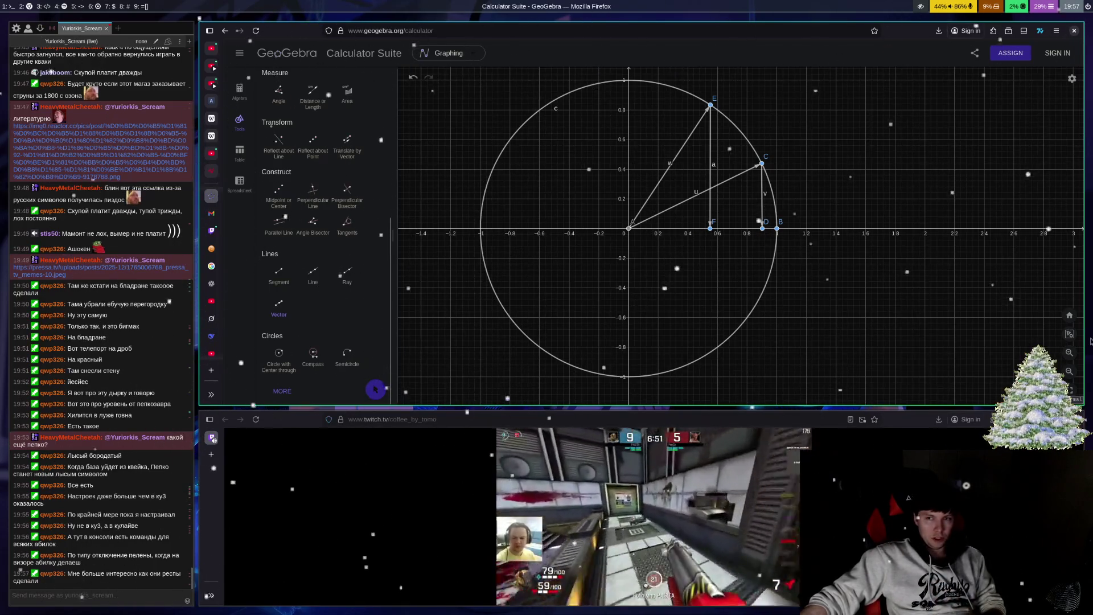
Step: Open an Alacritty terminal beside Firefox and resize the GeoGebra window so the unit circle stays visible
key("super+Return")
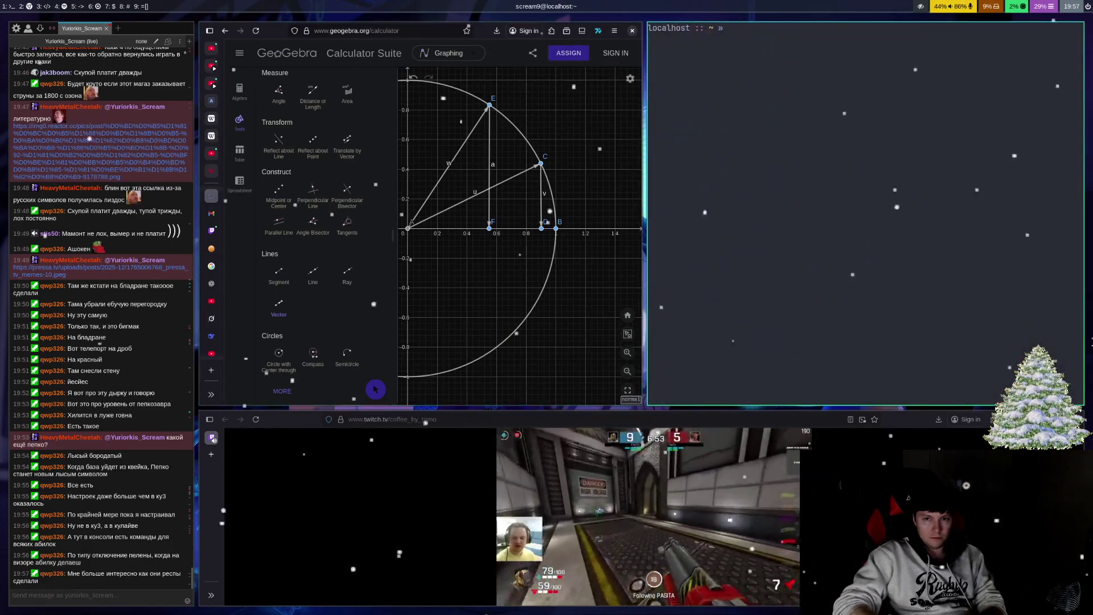
key("super+Left")
key("super+ctrl+Right")
key("super+ctrl+Right")
key("super+ctrl+Right")
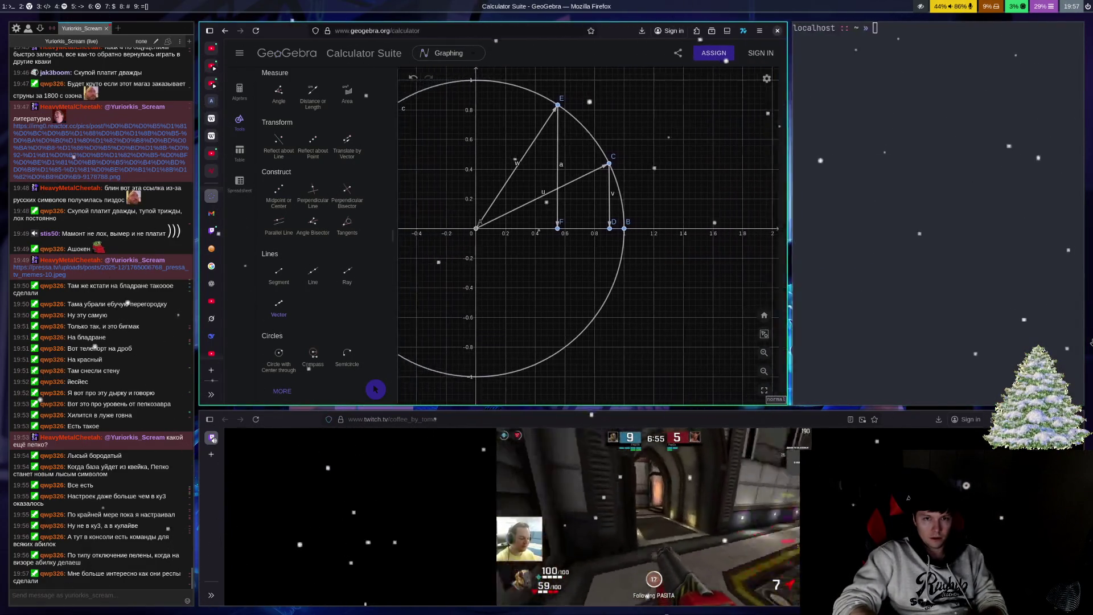
key("super+ctrl+Right")
key("super+ctrl+Right")
key("super+ctrl+Right")
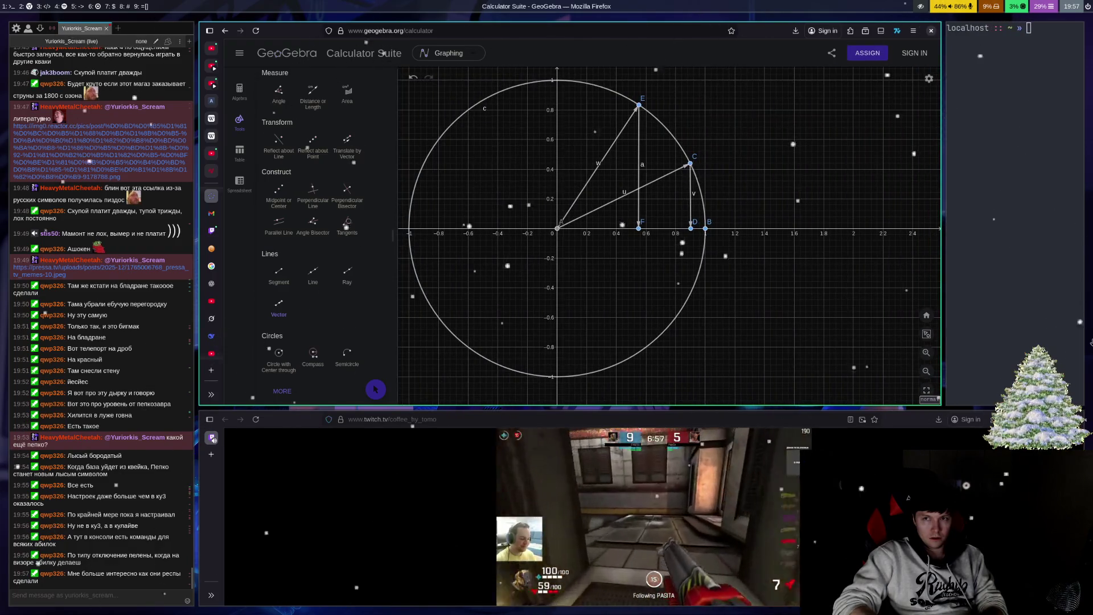
key("super+ctrl+Left")
key("super+ctrl+Left")
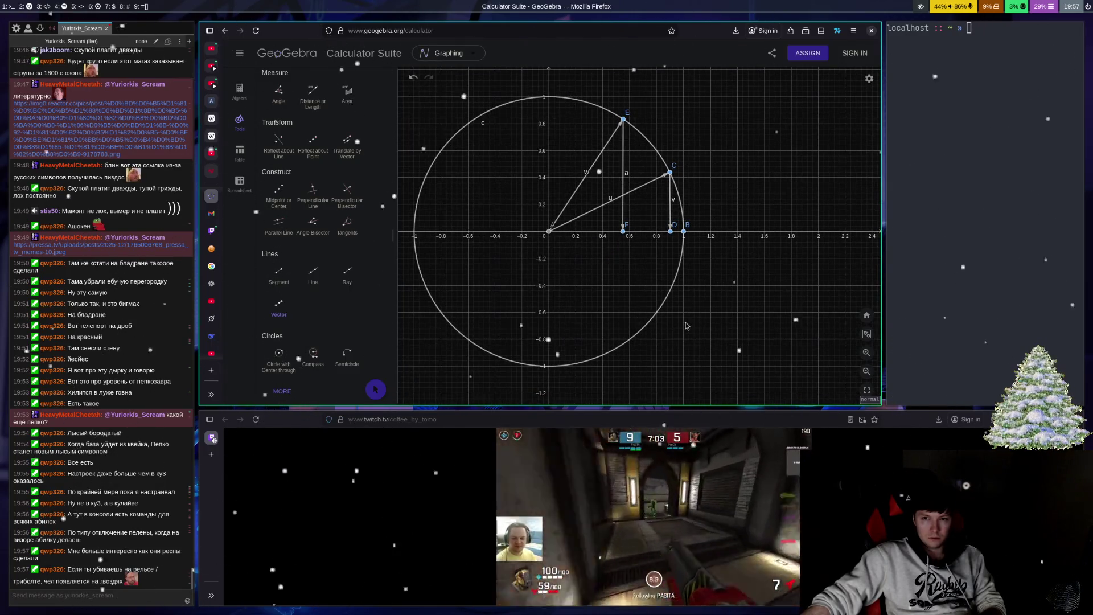
scroll(686, 325, "down", 1)
scroll(686, 325, "up", 1)
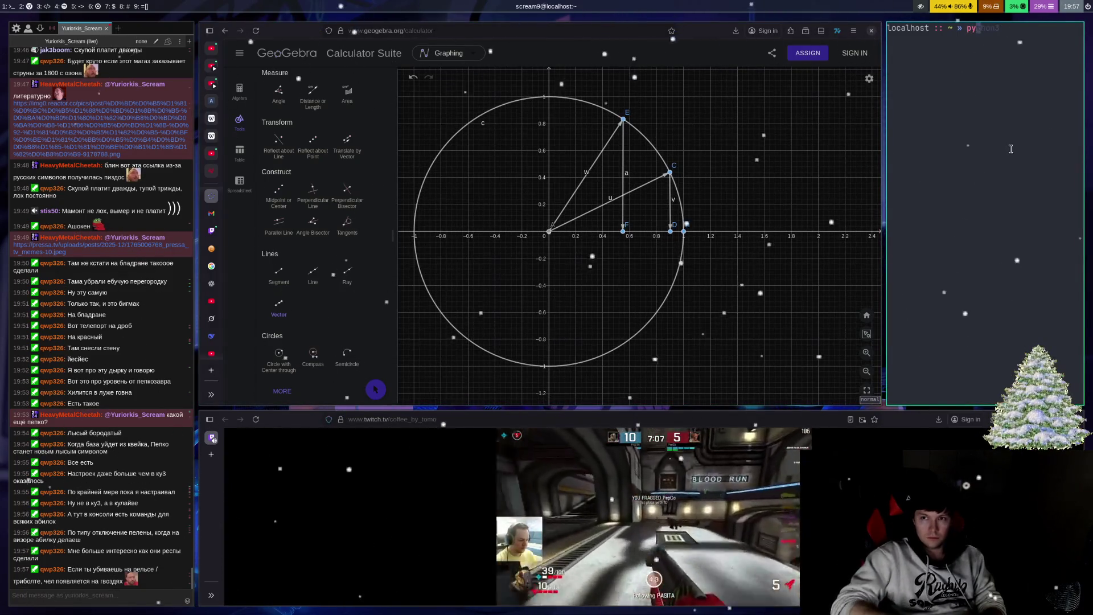
Step: Start python3 in the Terminal and import the math module
type("thon3")
key("Return")
type("imp")
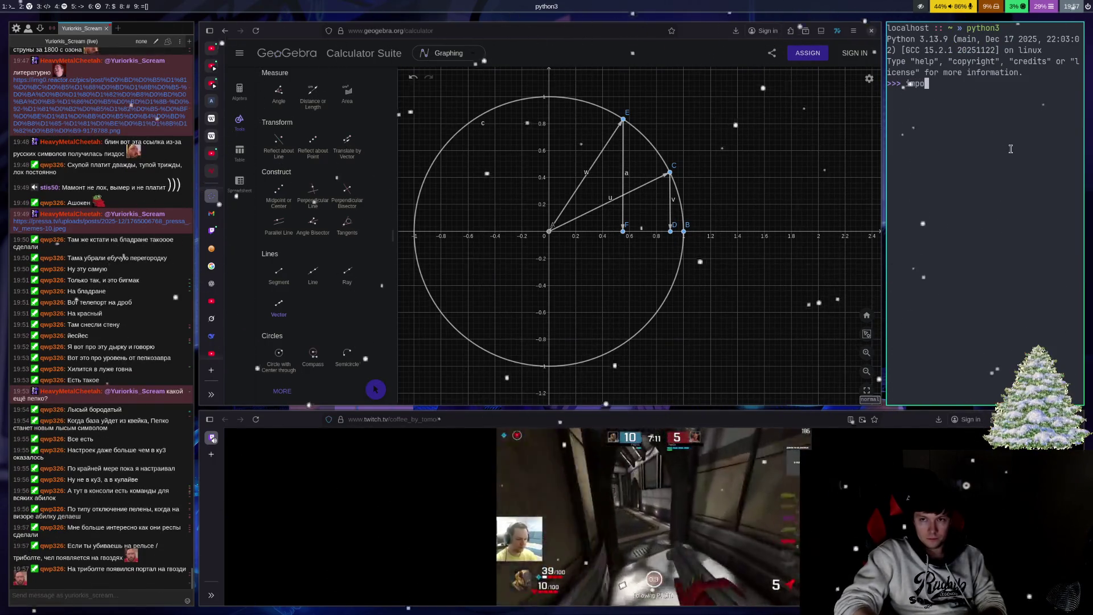
type("ort math")
key("Return")
type("math.cos(3")
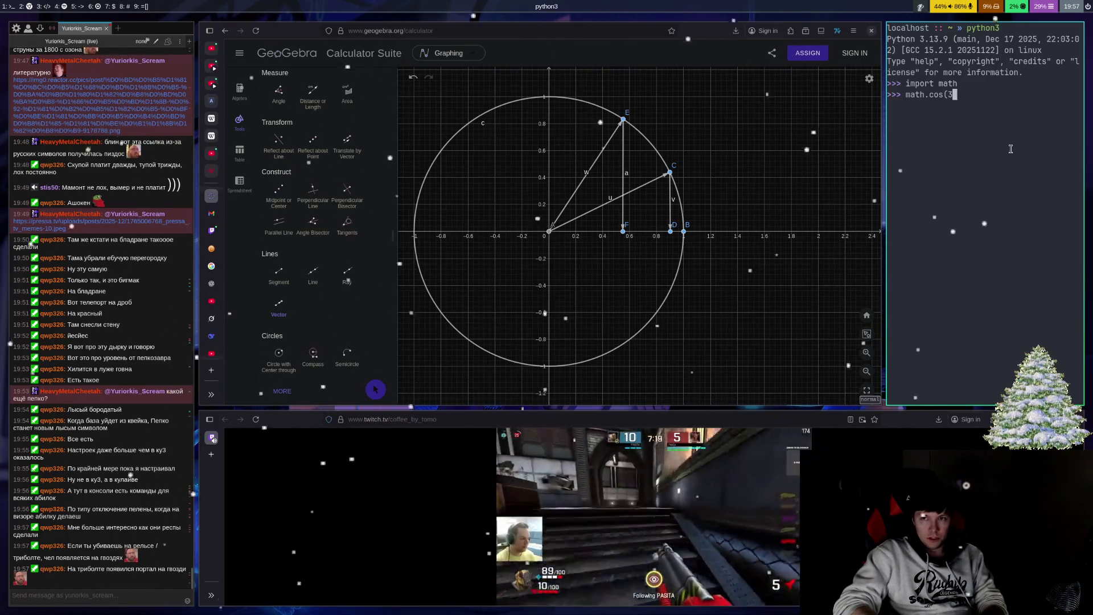
Step: Evaluate math.cos(3.14 / 6) ≈ 0.866 and math.cos(3.14 / 3) ≈ 0.5
type(".1")
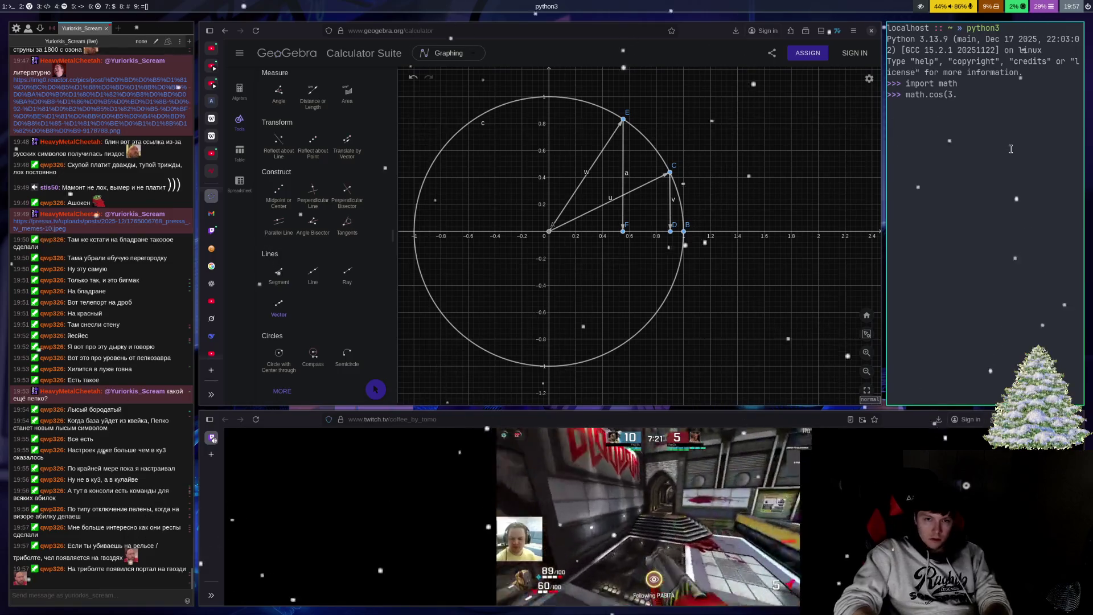
type(".")
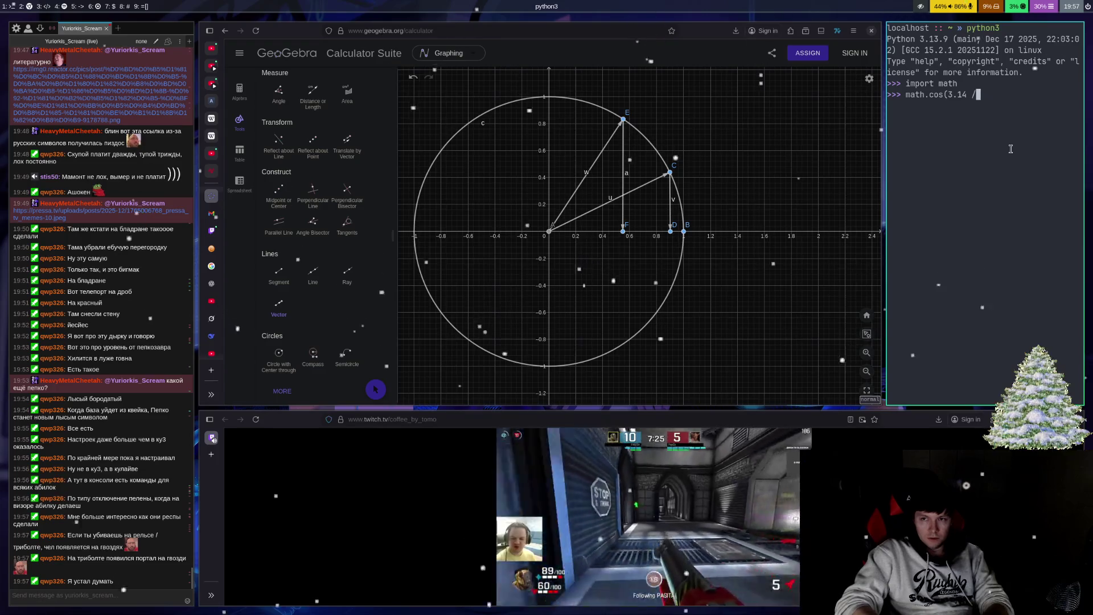
key("Return")
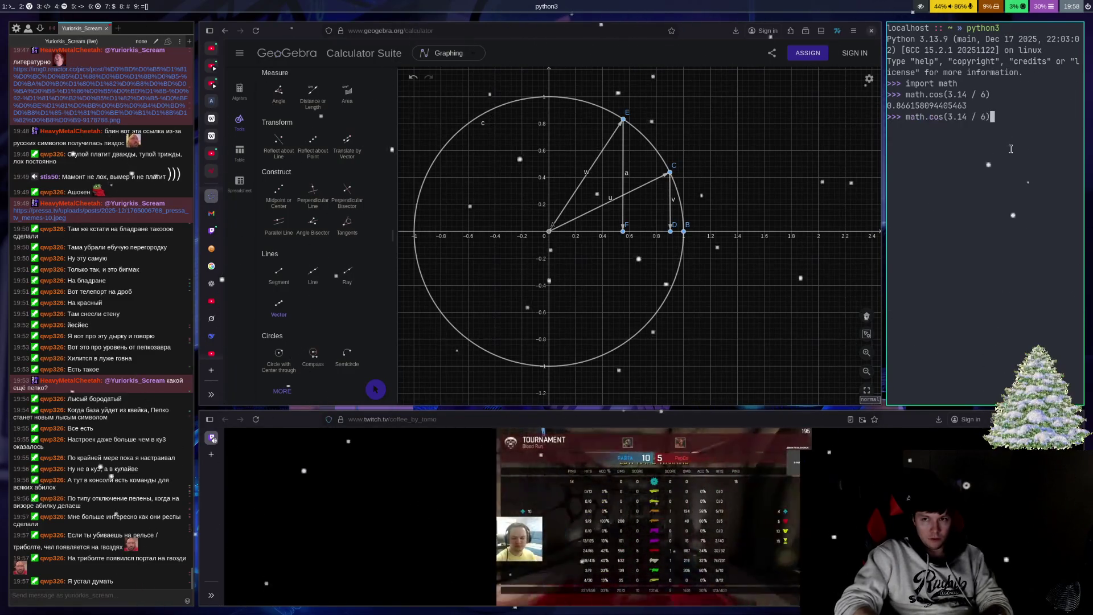
type(")")
key("Return")
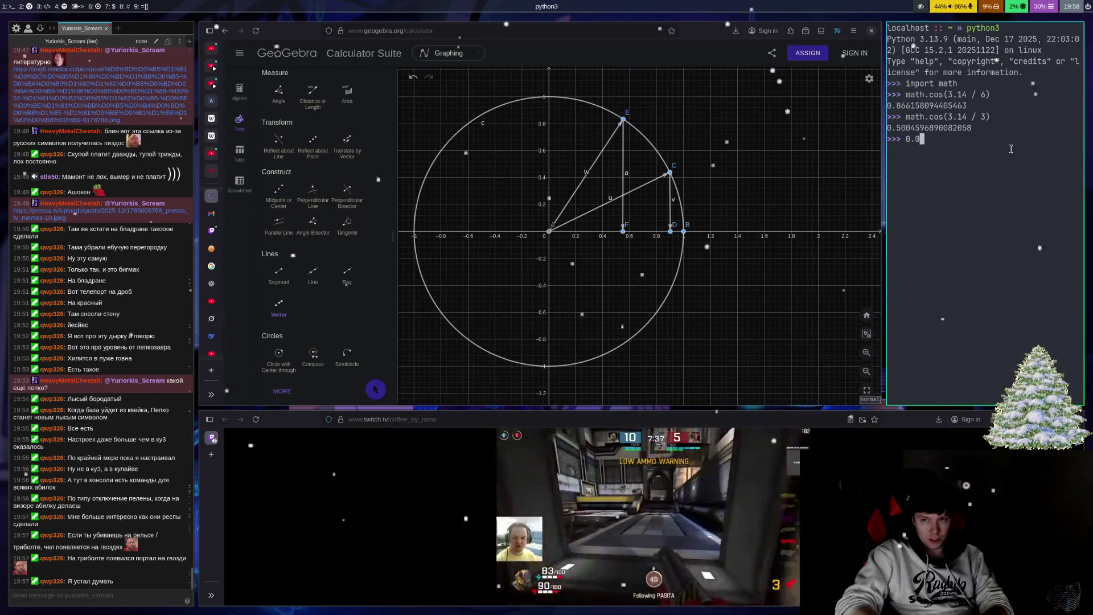
Step: Multiply 0.866 by 0.5 in Python to get 0.433
type("* 0.5")
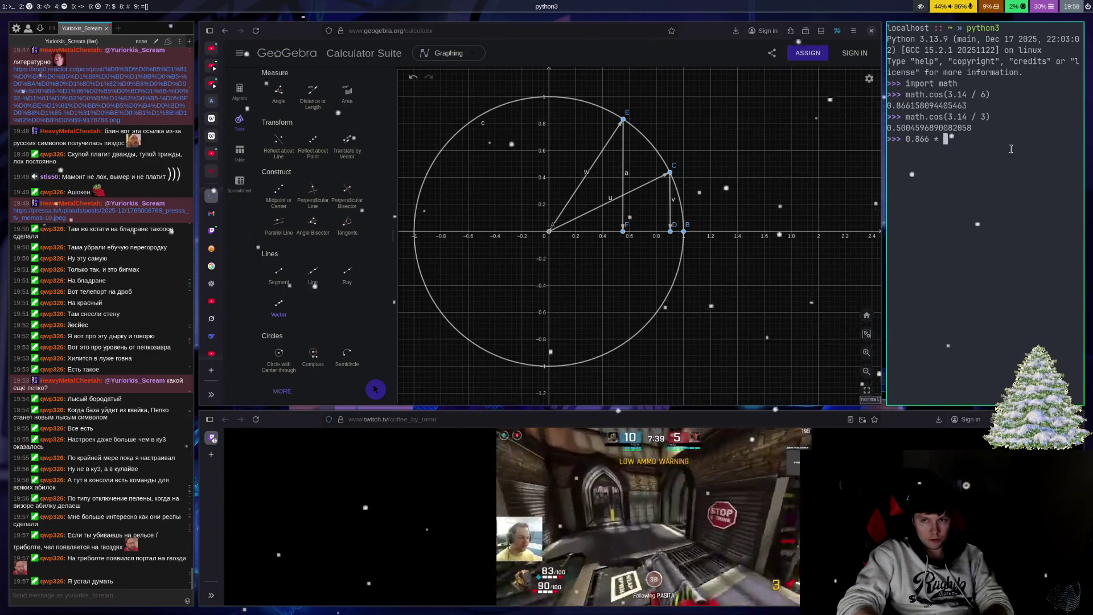
key("Return")
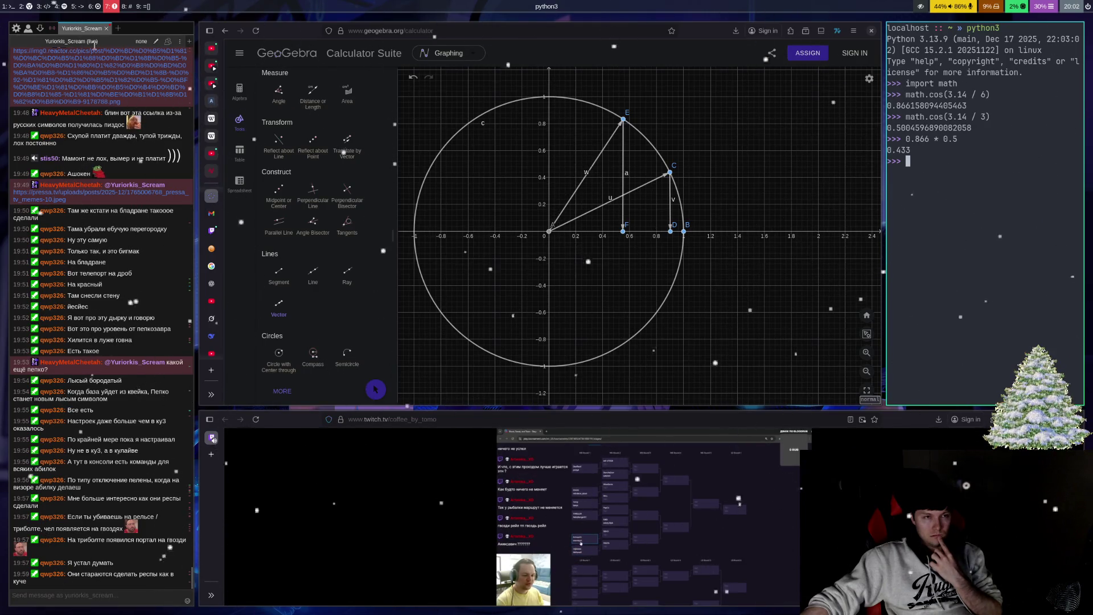
left_click(111, 7)
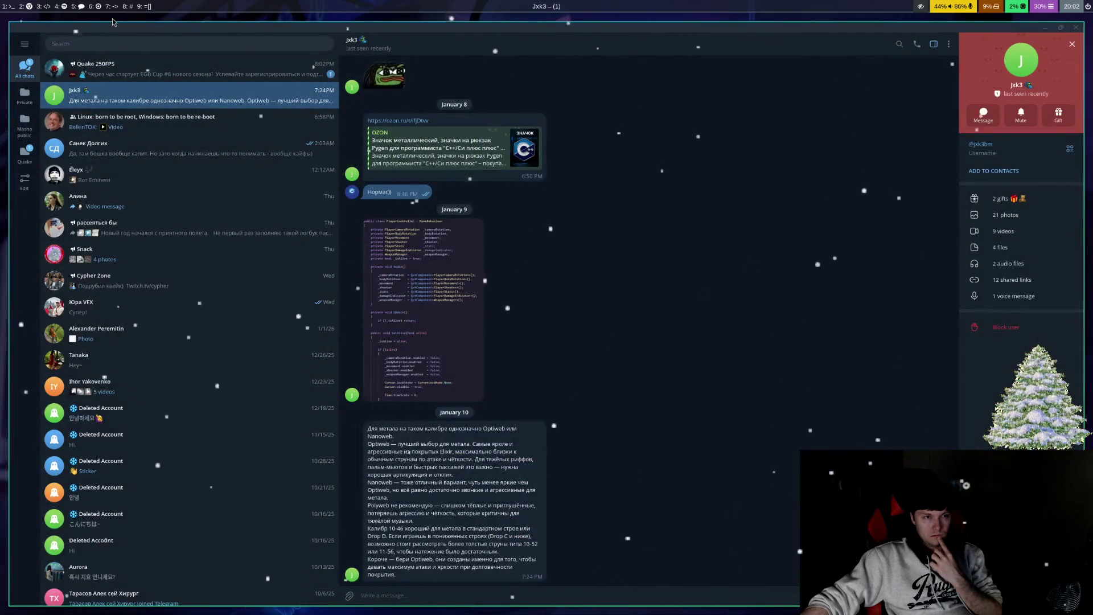
left_click(195, 78)
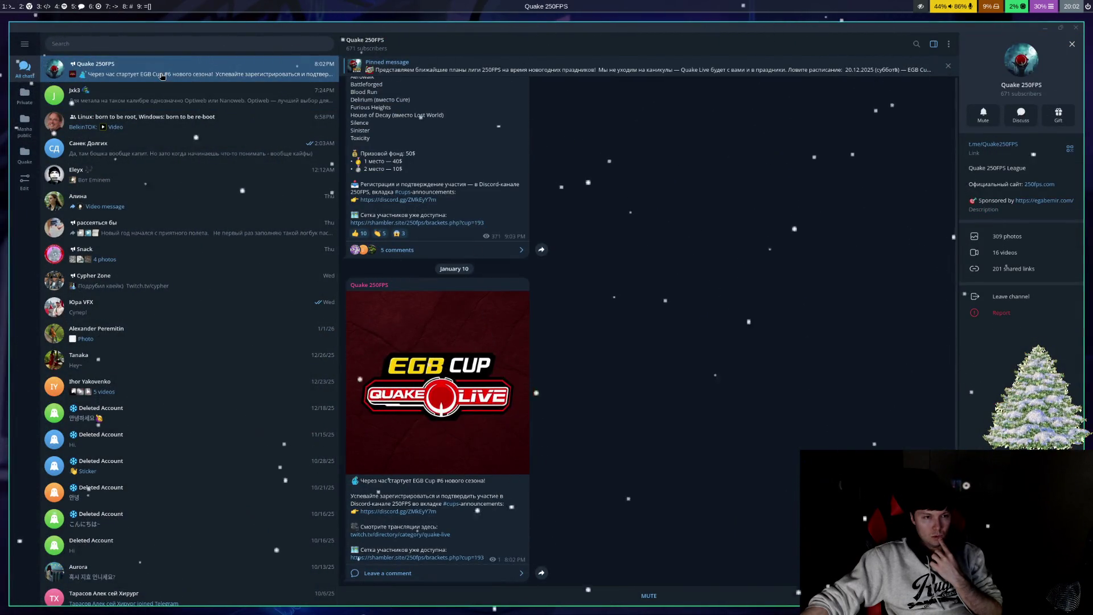
key("super+Tab")
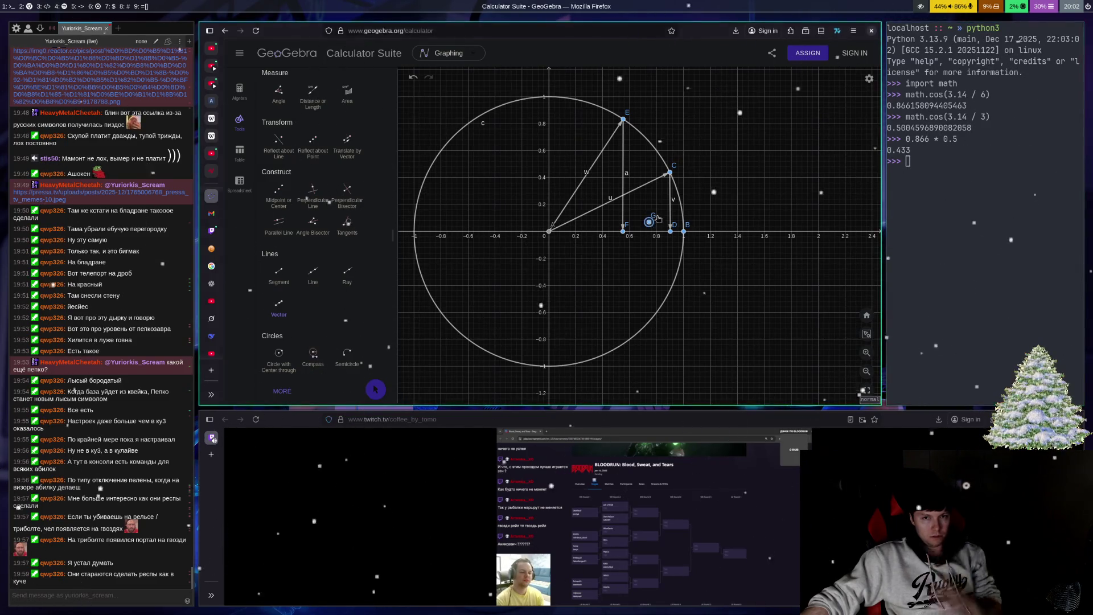
Step: Undo vector a with point F and vector w with point E
scroll(720, 257, "up", 1)
key("ctrl+z")
key("ctrl+z")
scroll(720, 257, "up", 2)
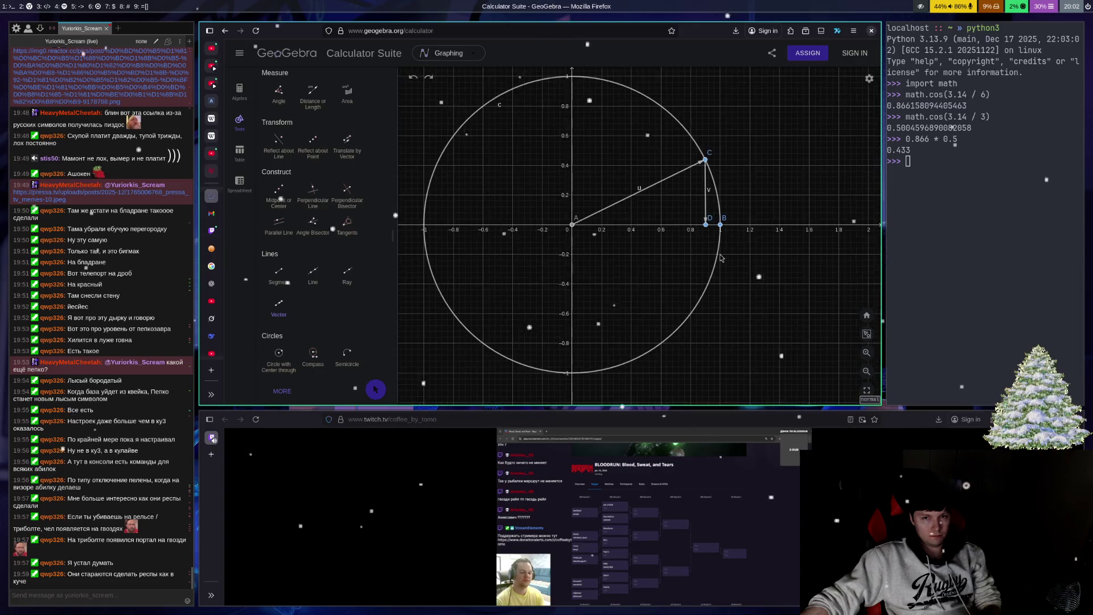
key("ctrl+z")
Step: Pan the graph view so the unit circle sits centred
scroll(580, 250, "down", 3)
left_click(375, 389)
left_click_drag(495, 325, 565, 332)
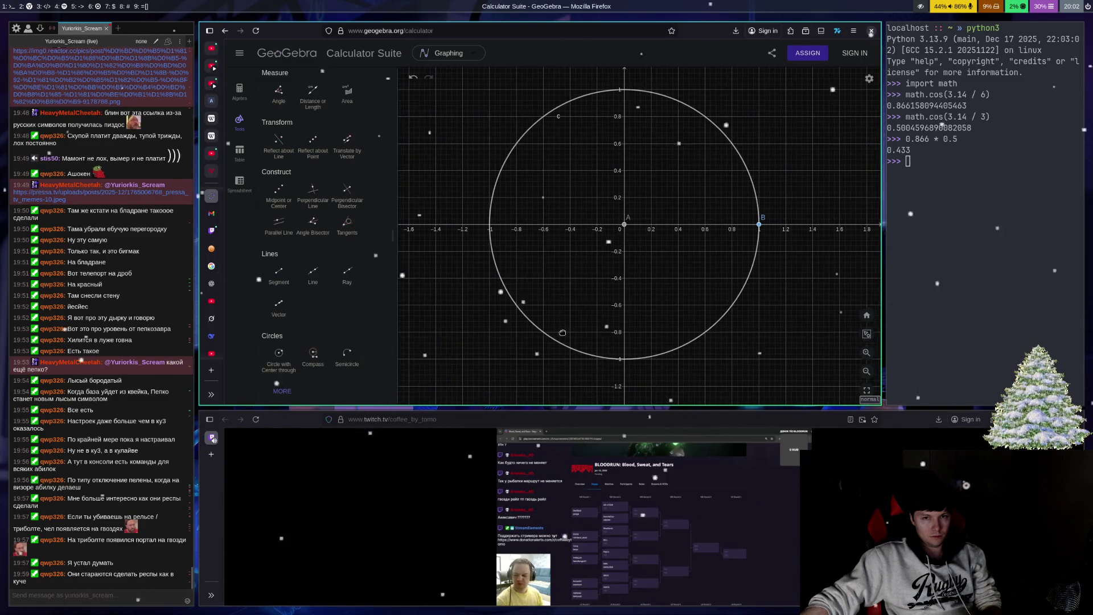
scroll(592, 314, "up", 2)
left_click_drag(593, 314, 581, 330)
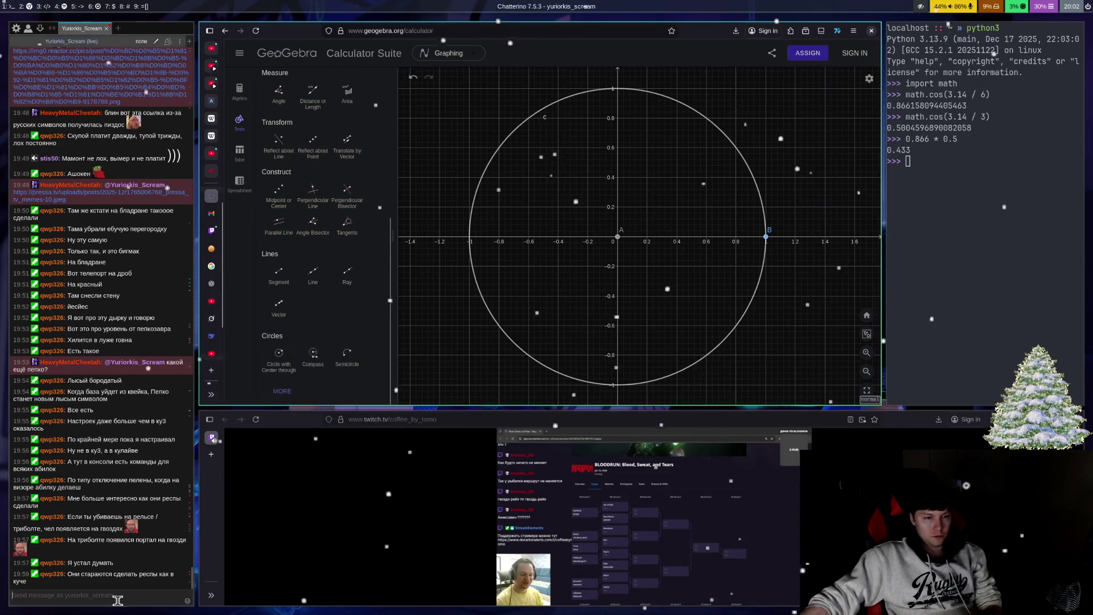
Step: Send 'cos(a - b) = cosacosb + sinasinb' as a Chatterino chat message
type("we")
key("BackSpace")
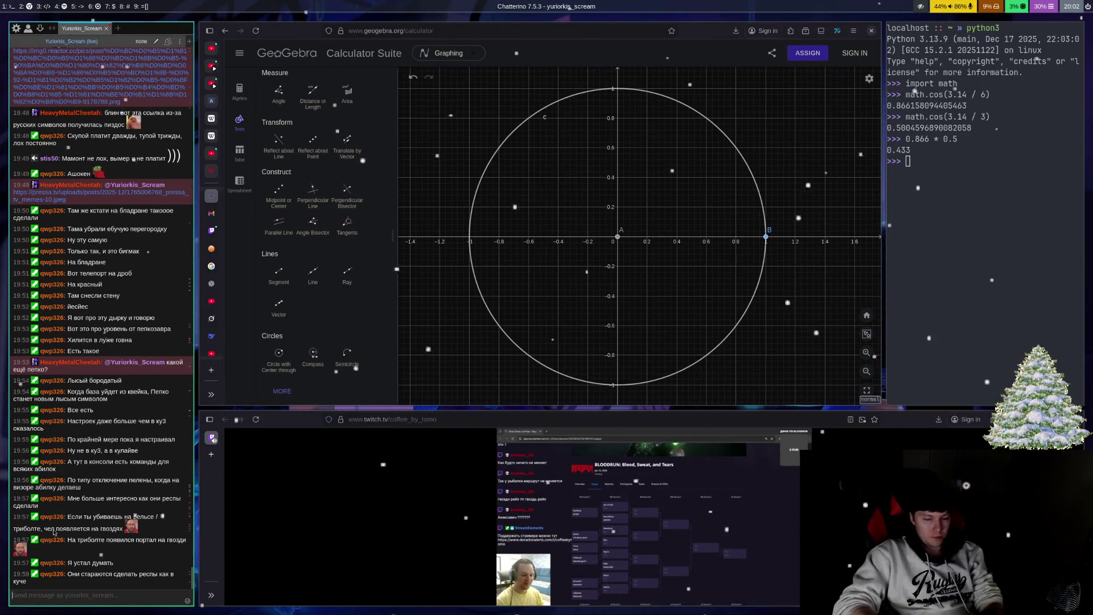
key("BackSpace")
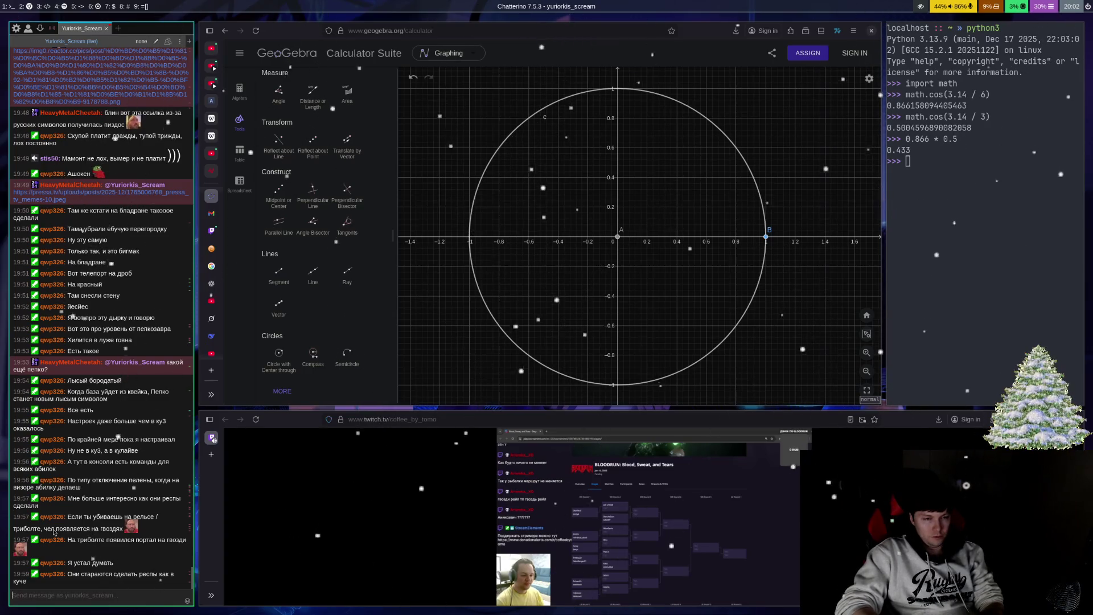
type("cos(")
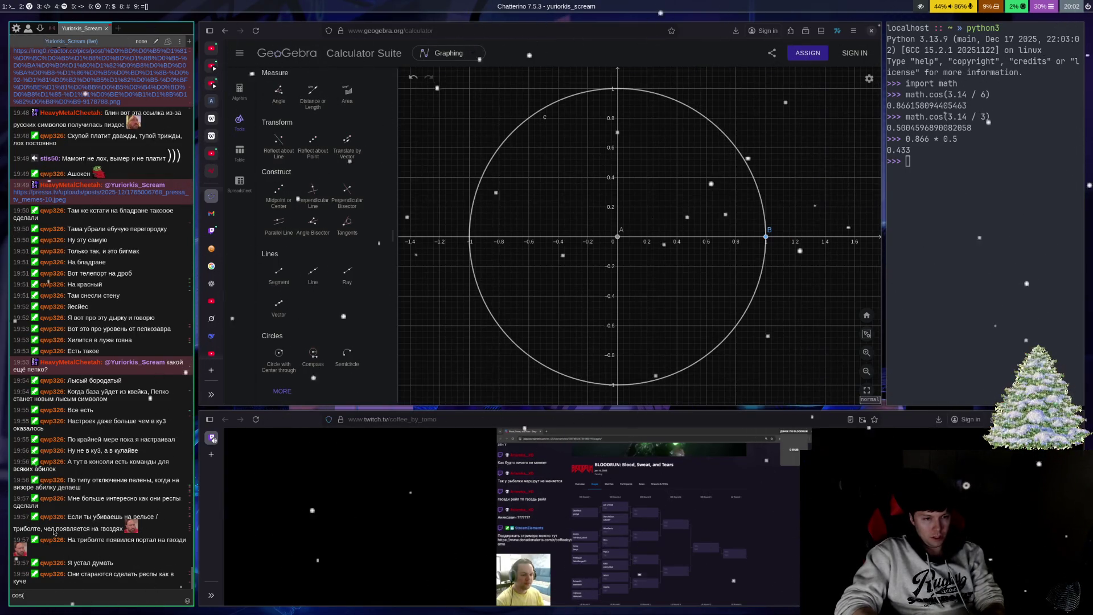
type("wer")
key("BackSpace")
key("BackSpace")
key("BackSpace")
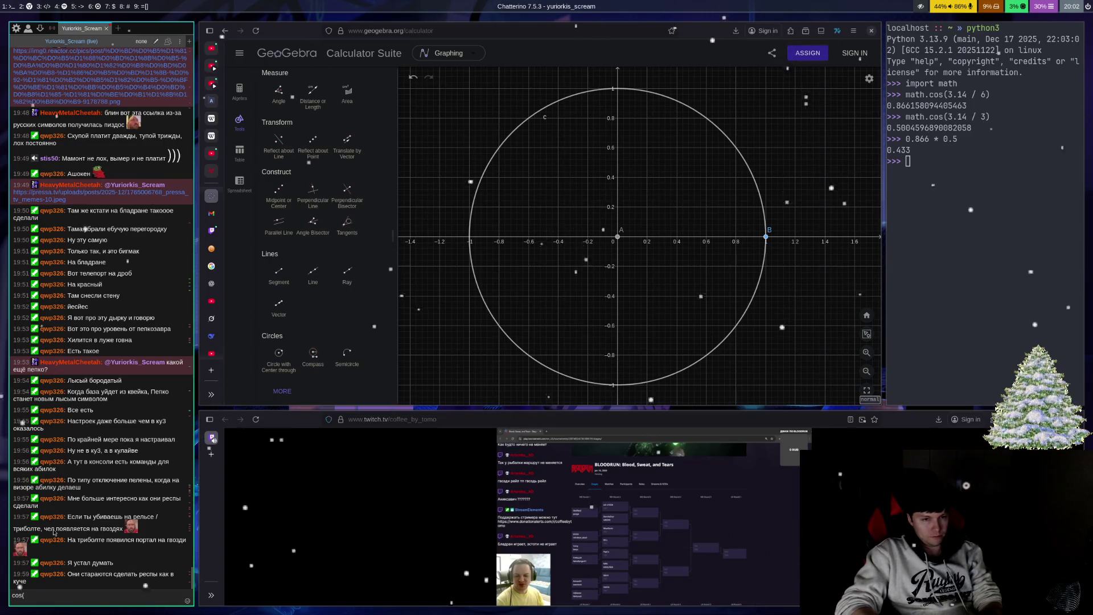
type("a - b) = cosacosb +")
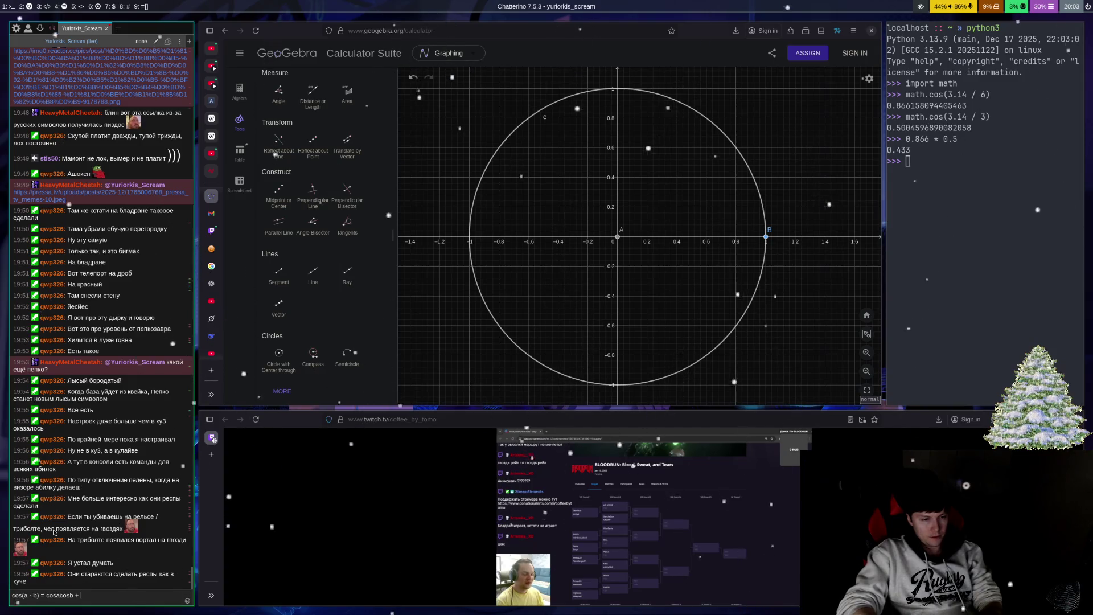
type("sina")
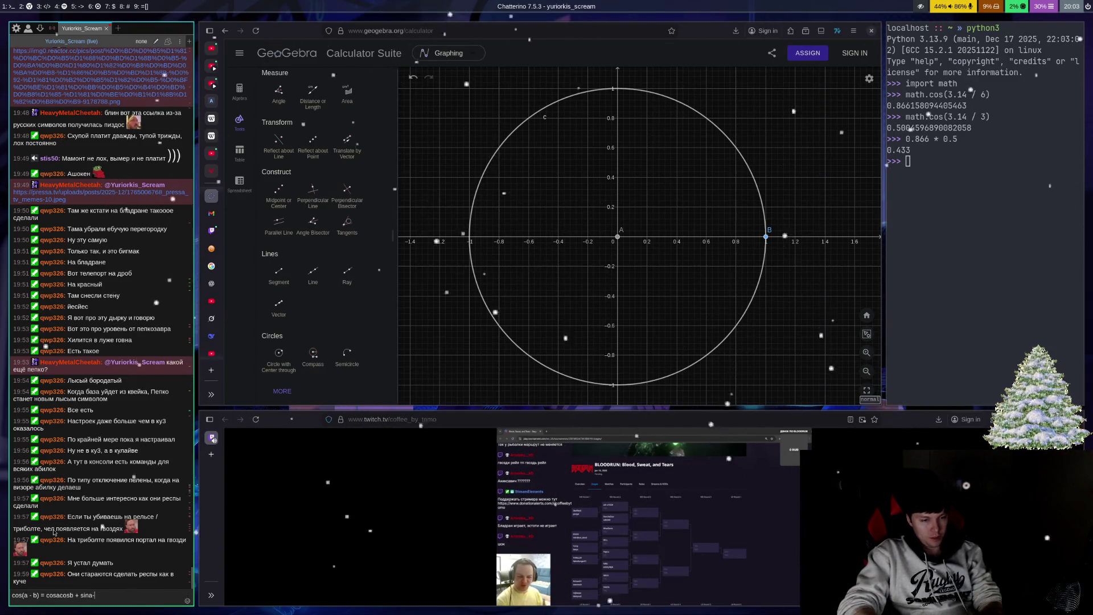
type("sinb")
key("Return")
Step: Switch window focus back to the GeoGebra diagram
key("super+Right")
key("super+Right")
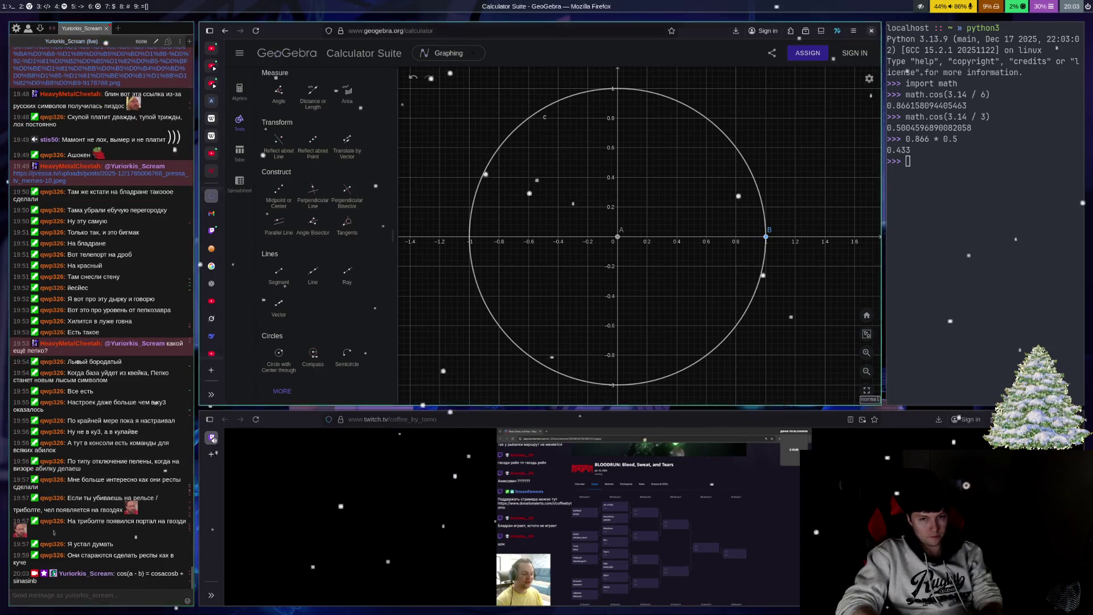
type("we")
key("super+Left")
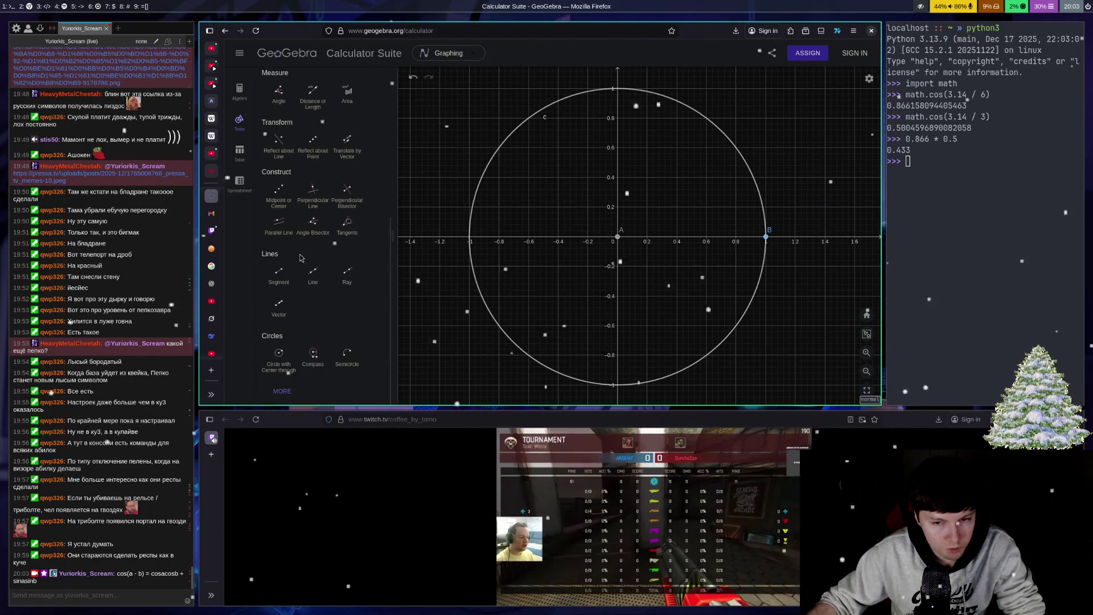
Step: Select the Vector tool from the Lines tools
left_click(278, 316)
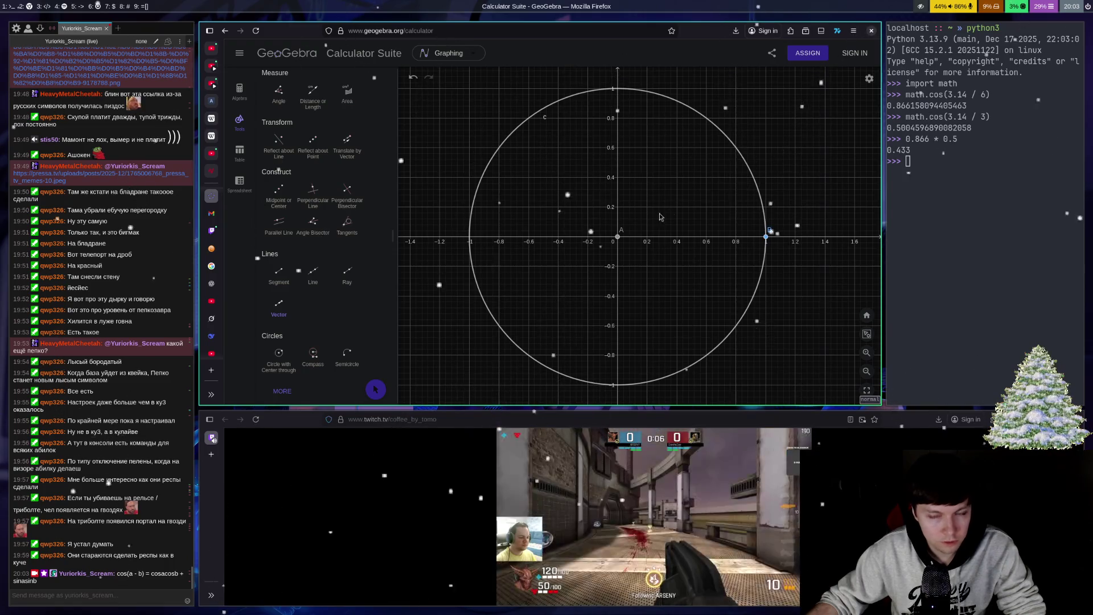
Step: Draw vector v from origin A to point D on the circle
left_click(619, 236)
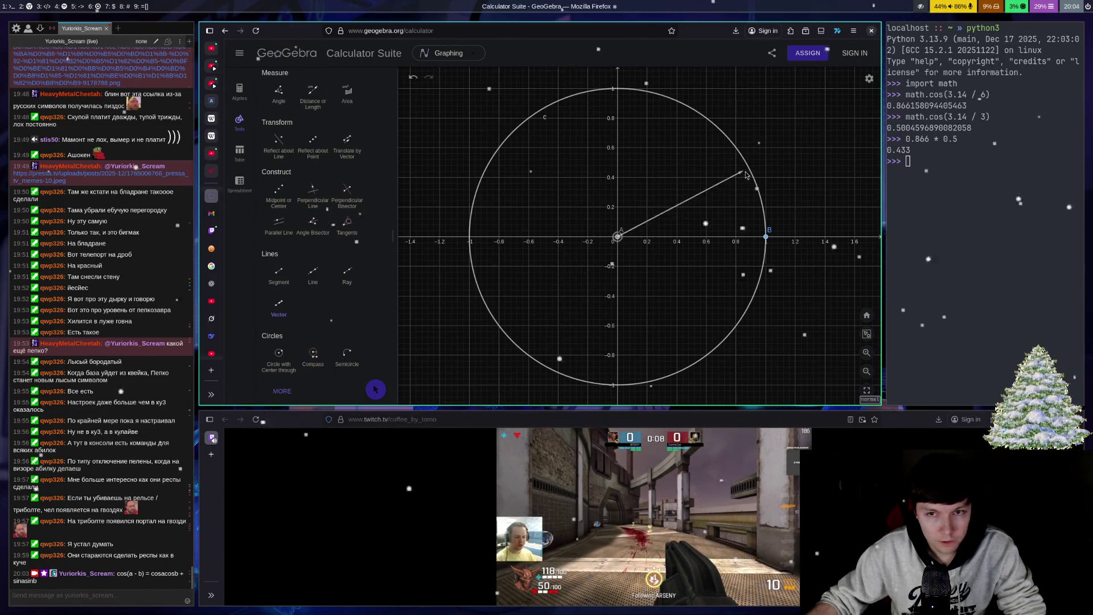
left_click(619, 237)
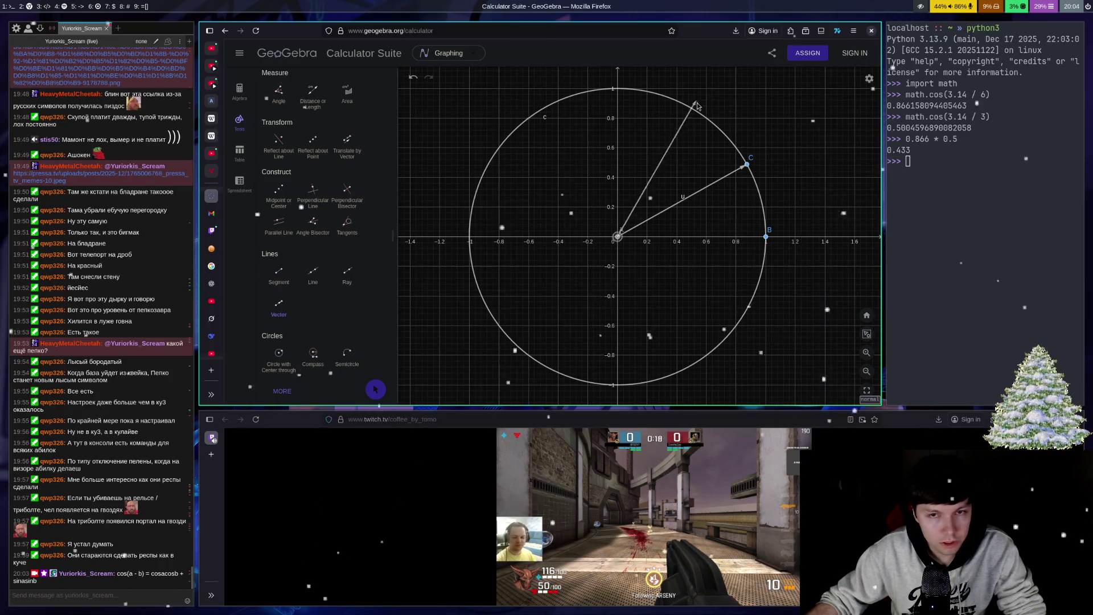
left_click(695, 111)
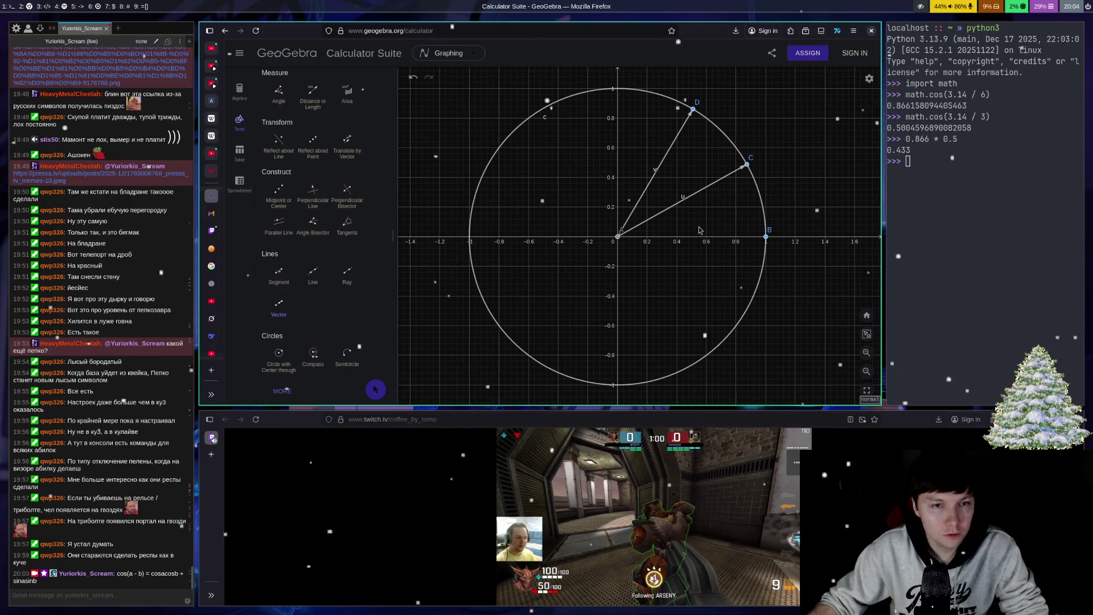
Step: Draw vector w straight down from D to E, and vector a to F below the x-axis
left_click(286, 324)
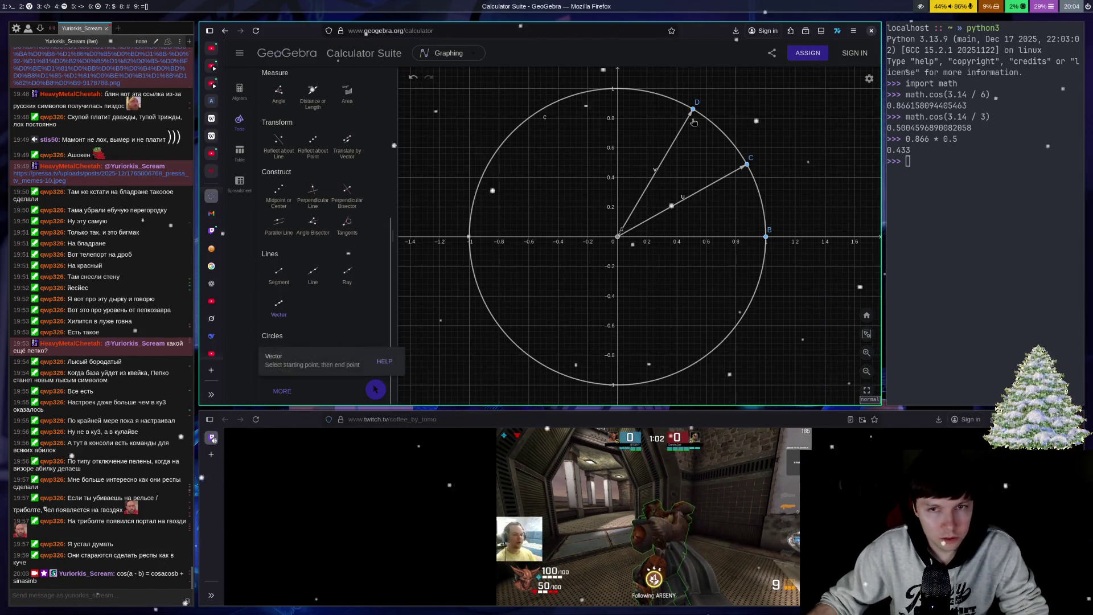
left_click(693, 108)
left_click(693, 233)
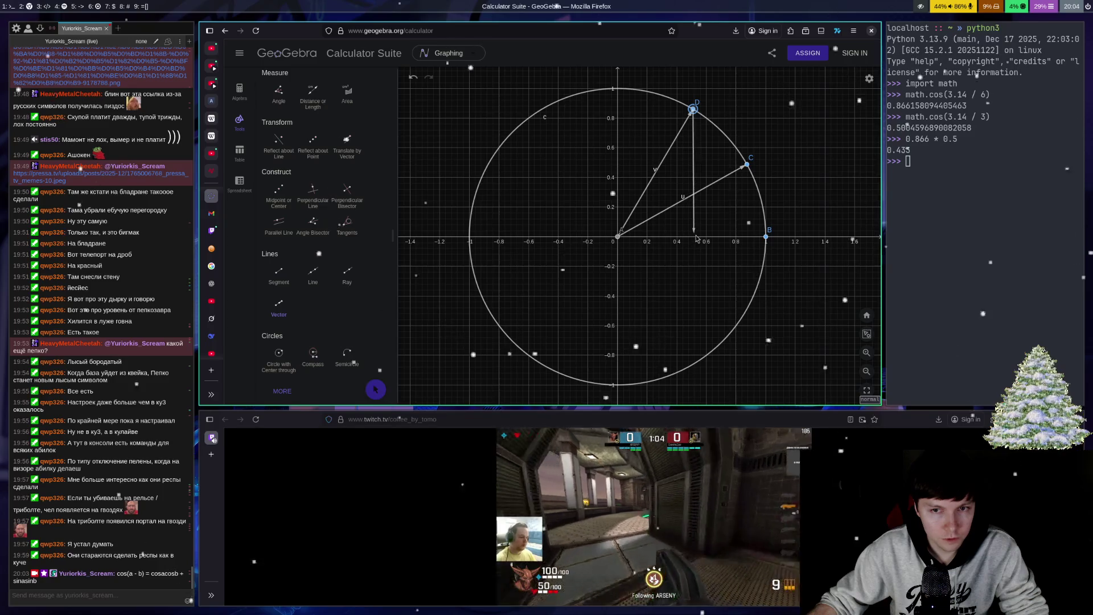
left_click(695, 237)
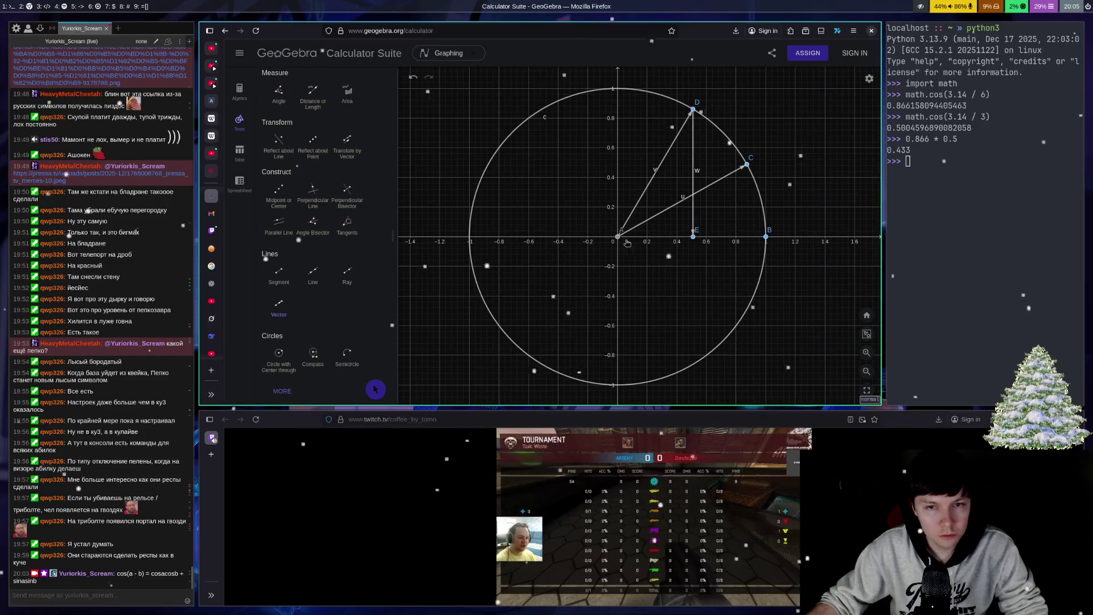
left_click(752, 299)
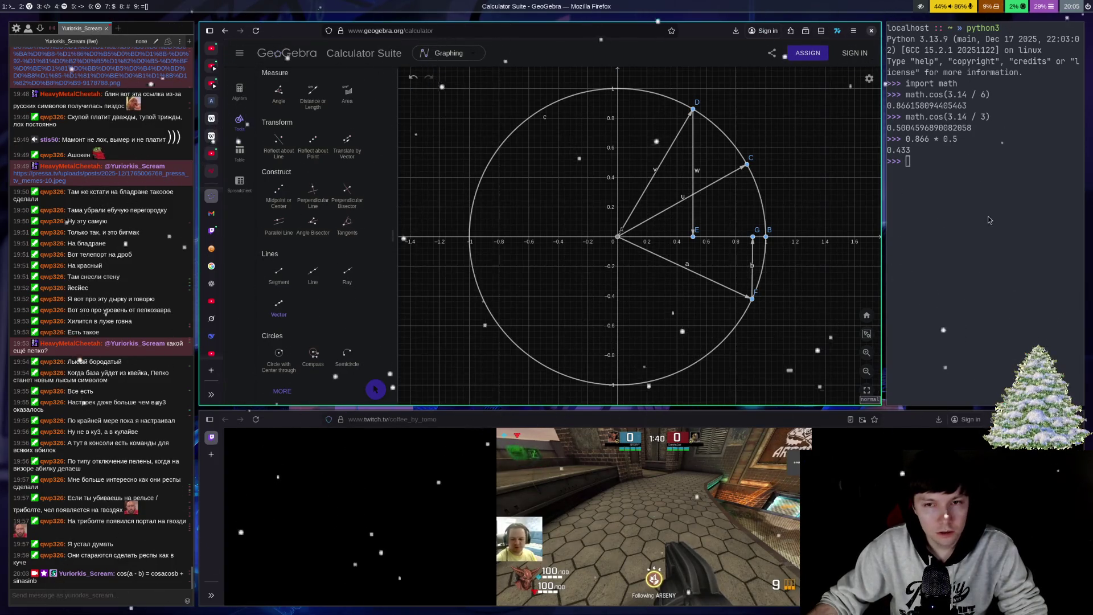
left_click(923, 182)
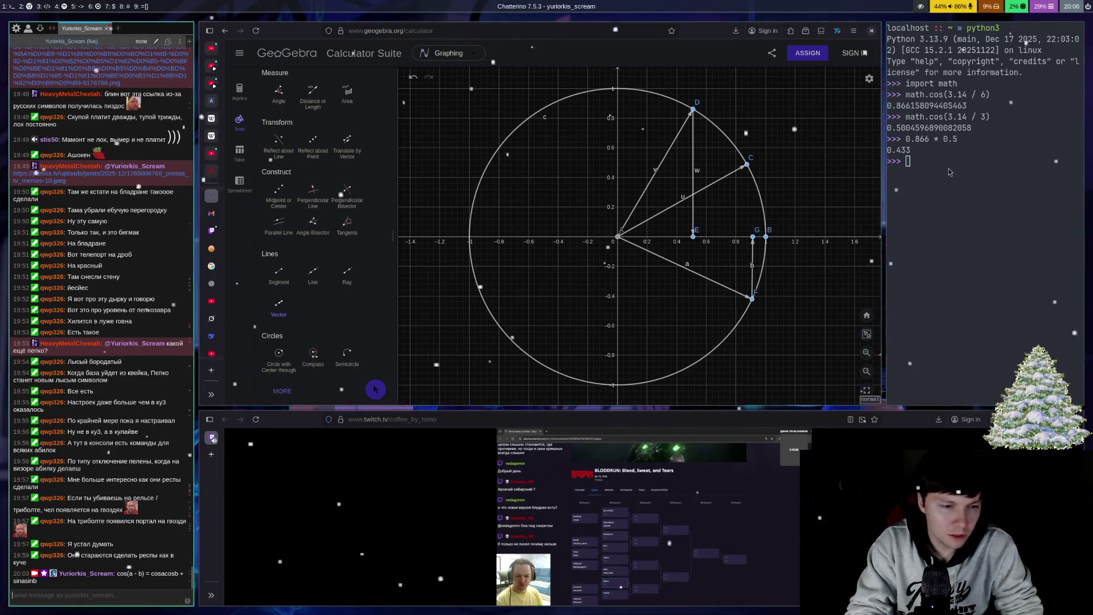
Step: Post the value 0.433 in the Chatterino chat, then refocus the Python prompt
key("super+Left")
key("super+Left")
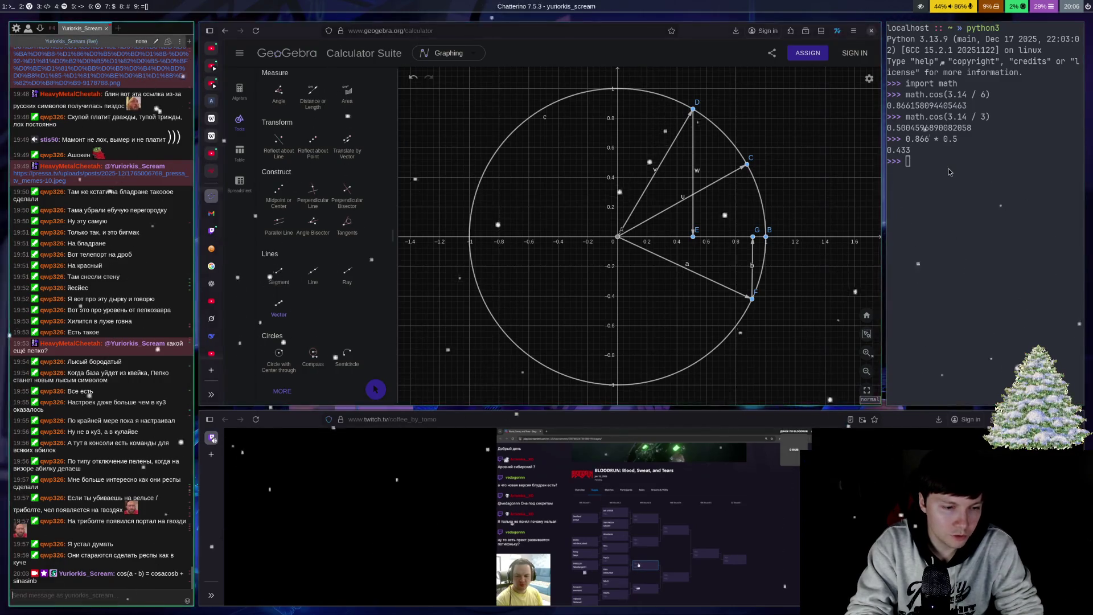
type("0.433")
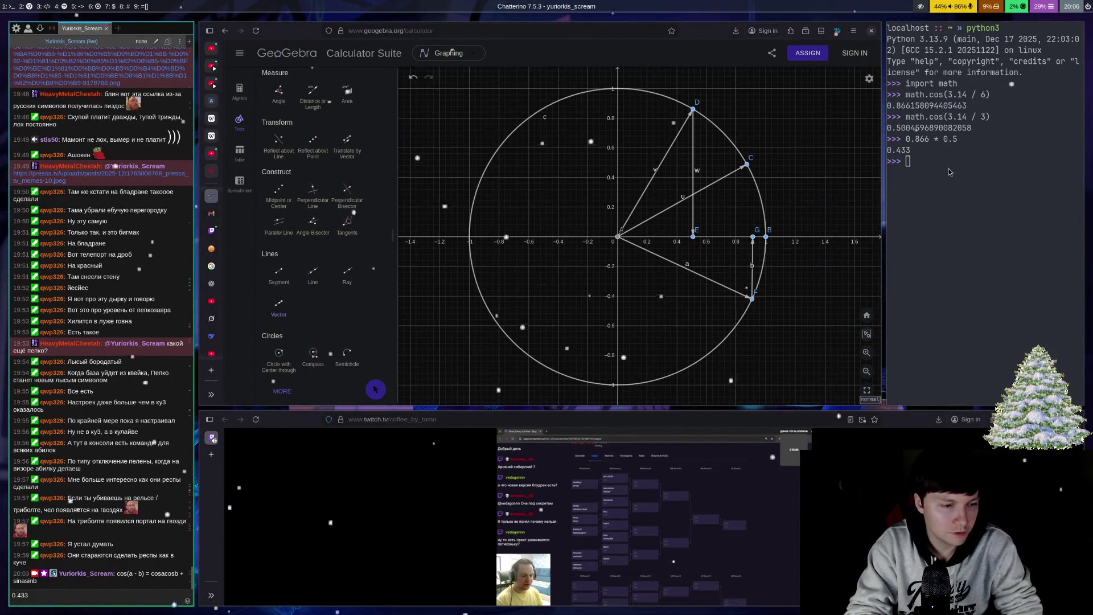
key("Return")
left_click(950, 172)
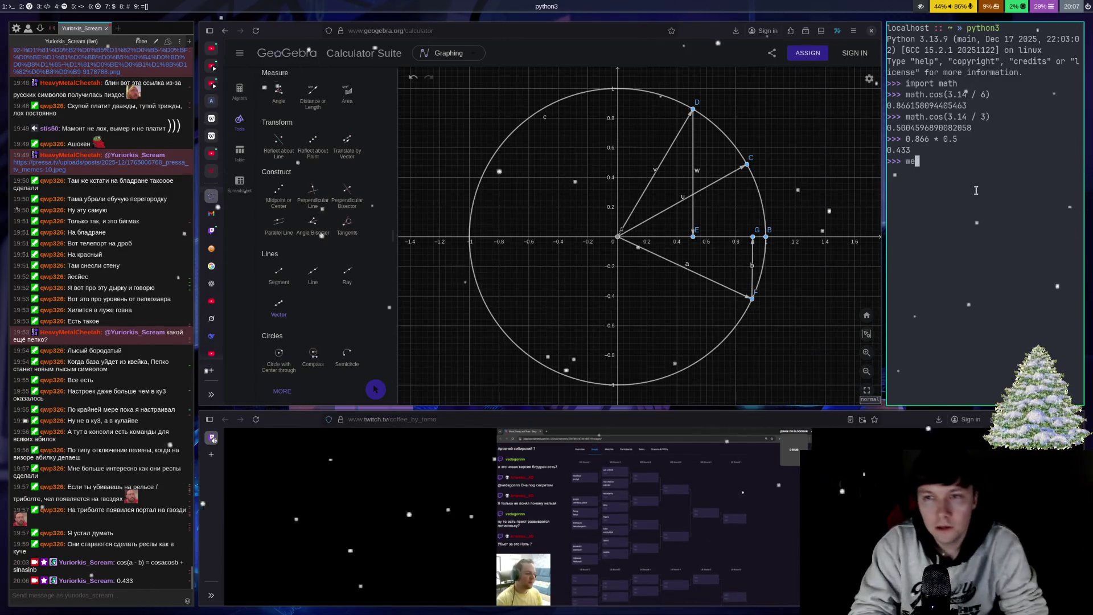
Step: Compute 0.866 * 0.866 = 0.749956, then add 0.433 for 1.182956
type("0.67")
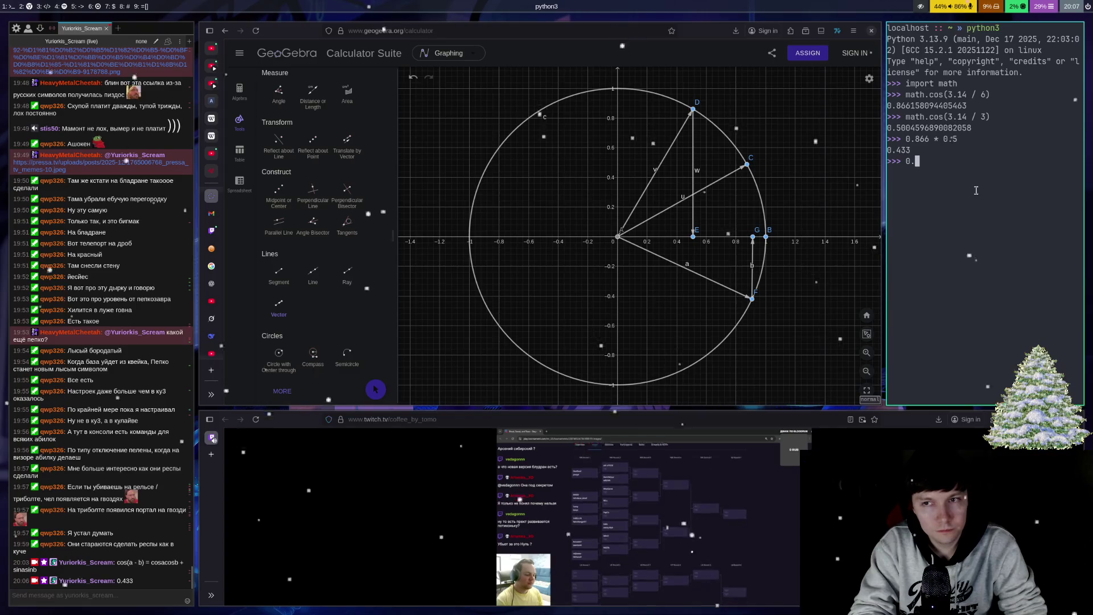
key("BackSpace")
key("BackSpace")
type("8")
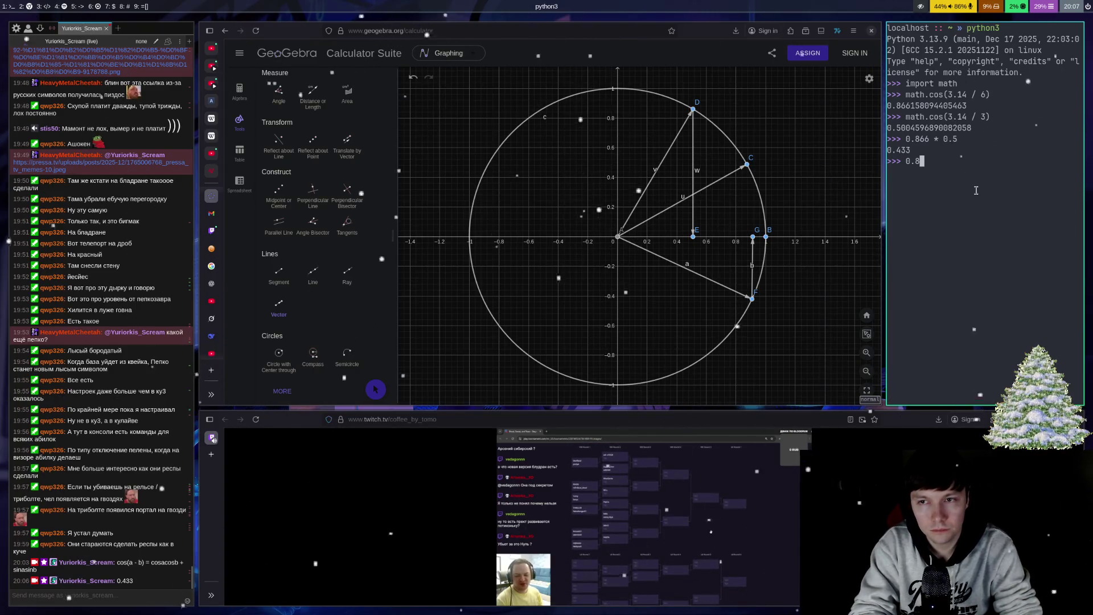
type("66 ")
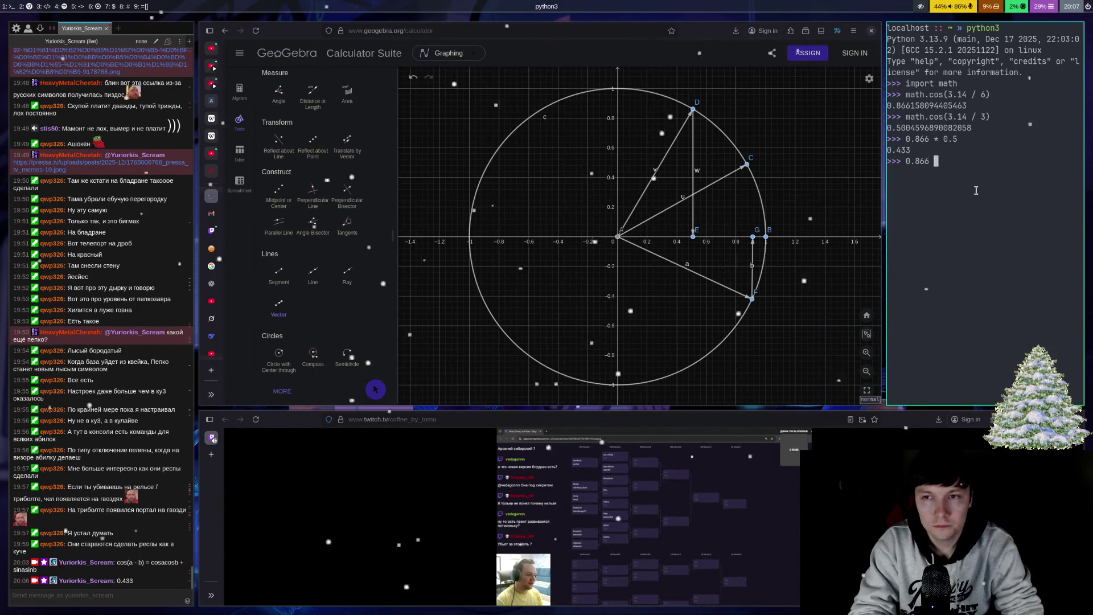
type("* 0.866")
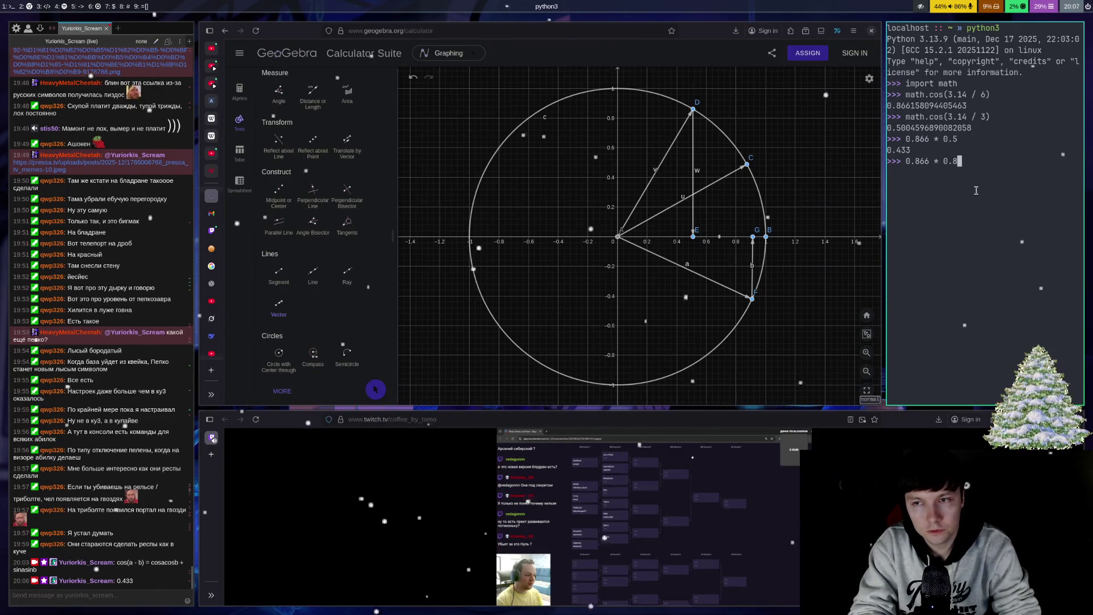
key("Return")
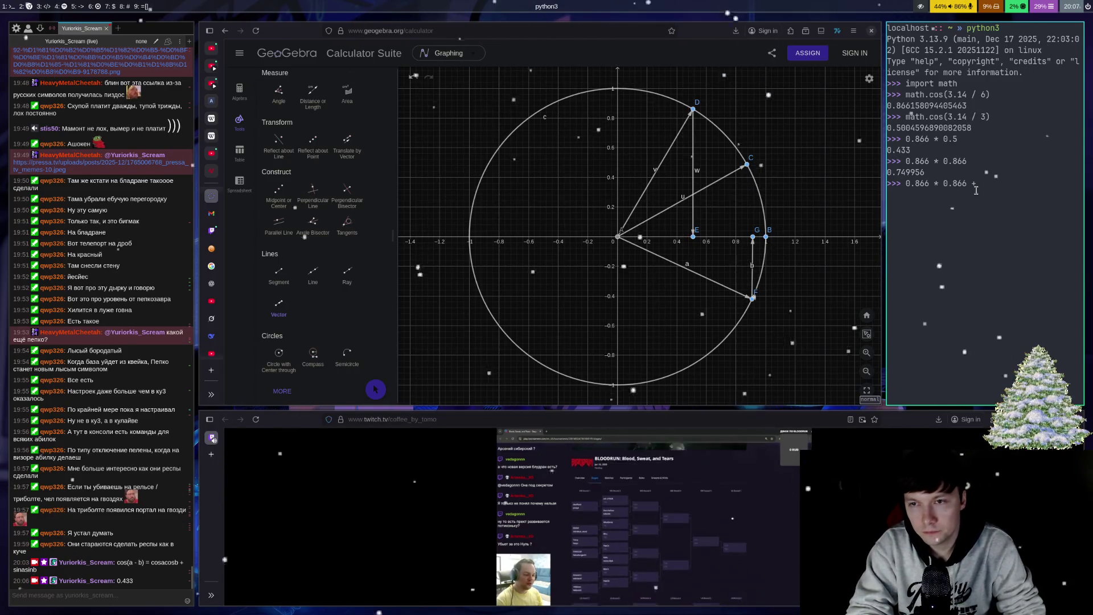
type("+ 0.433")
key("Return")
type("math")
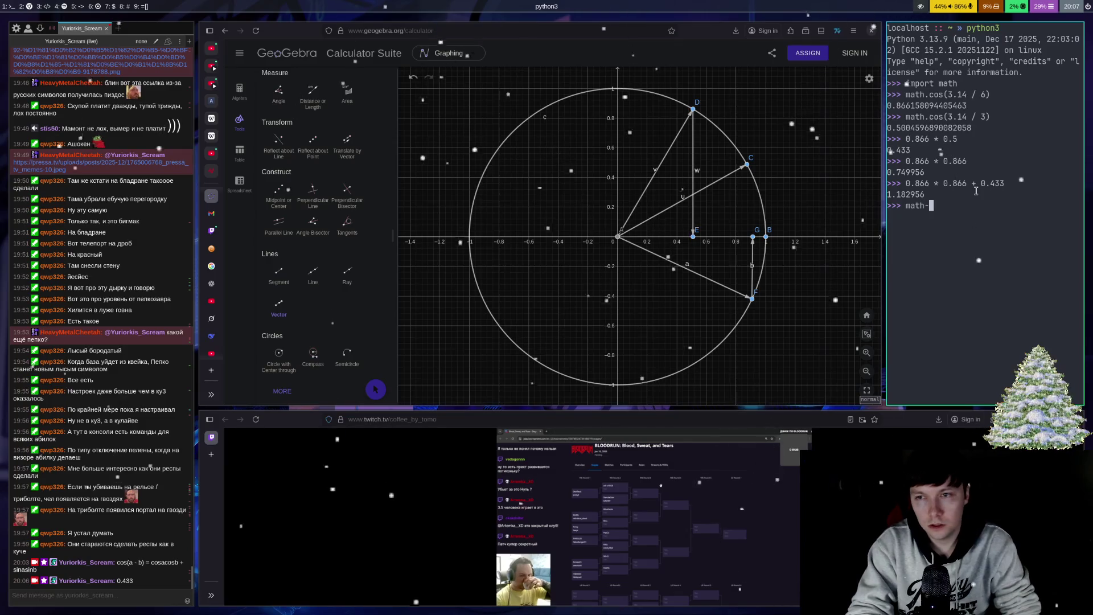
Step: Evaluate math.cos((3.14 / 3) - (3.14 / 6)), getting about 0.866
type(".cos(")
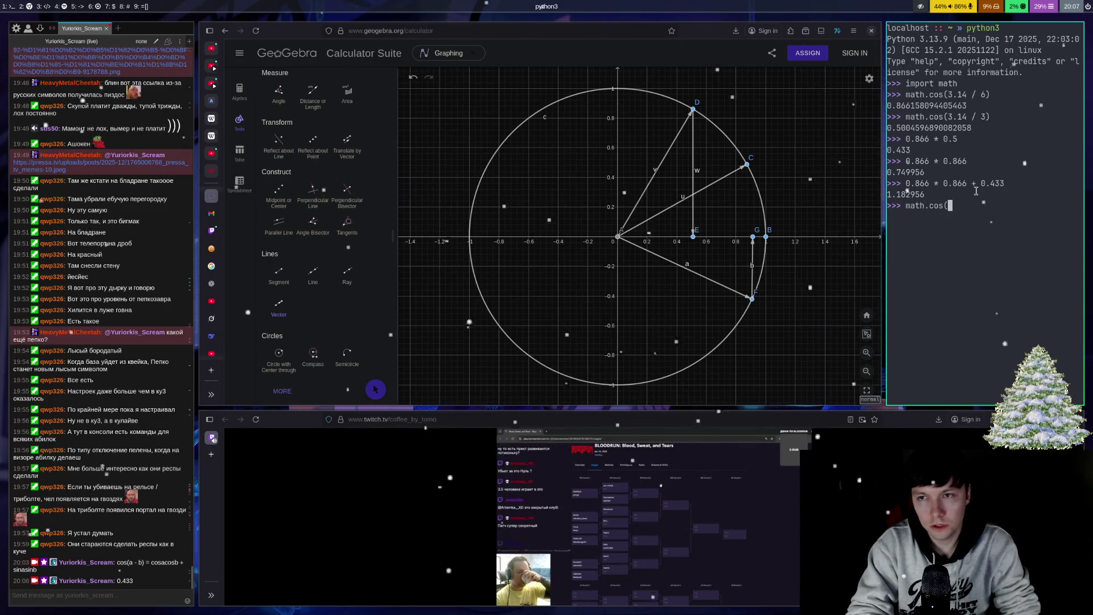
type("(")
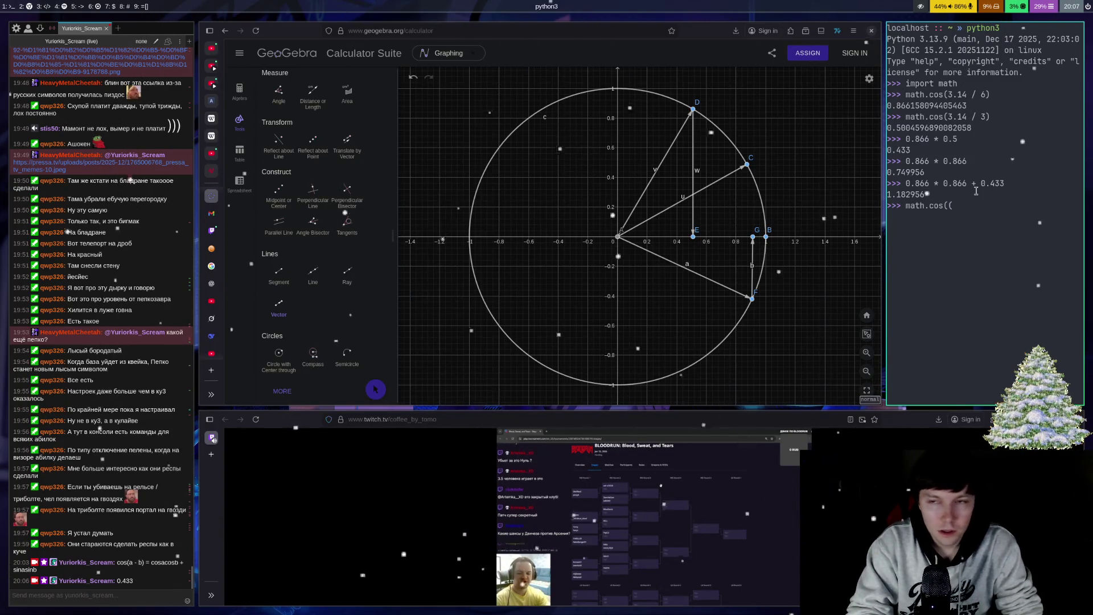
type("3.14")
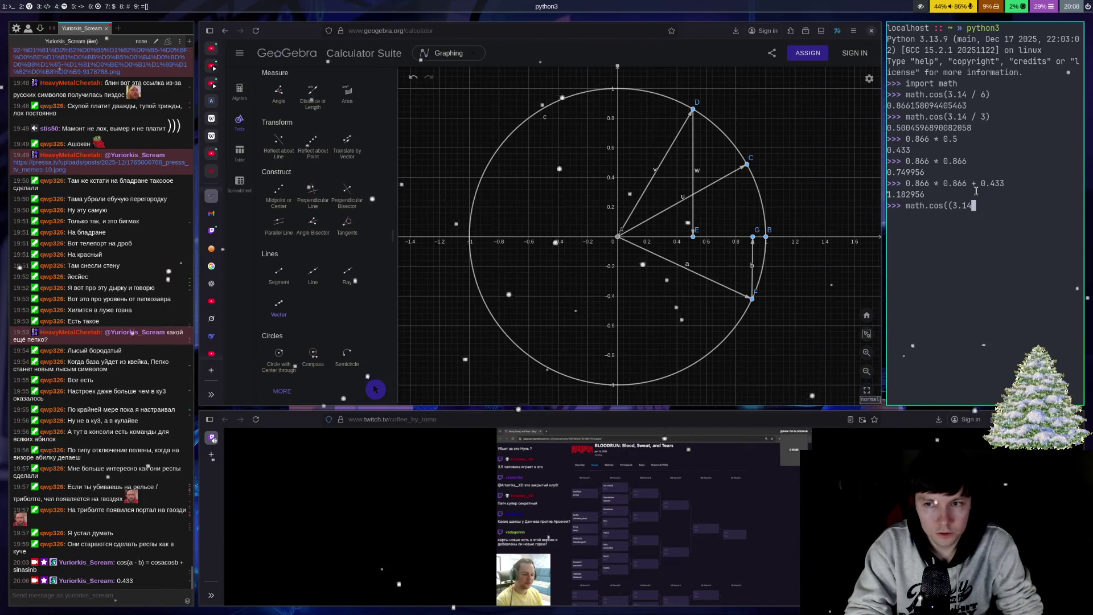
type(" /")
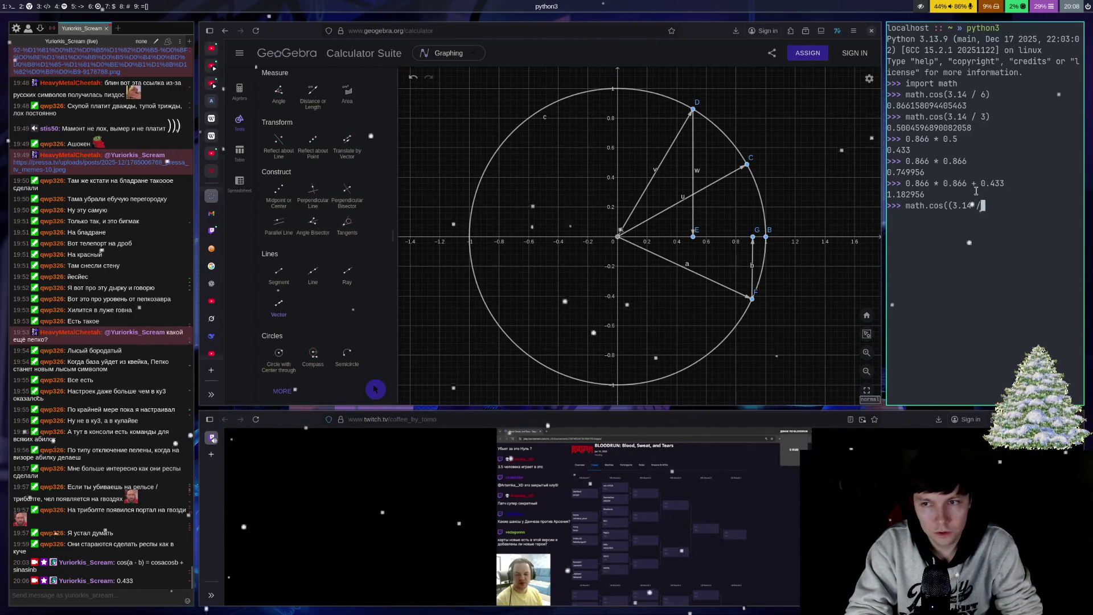
type(" -(43")
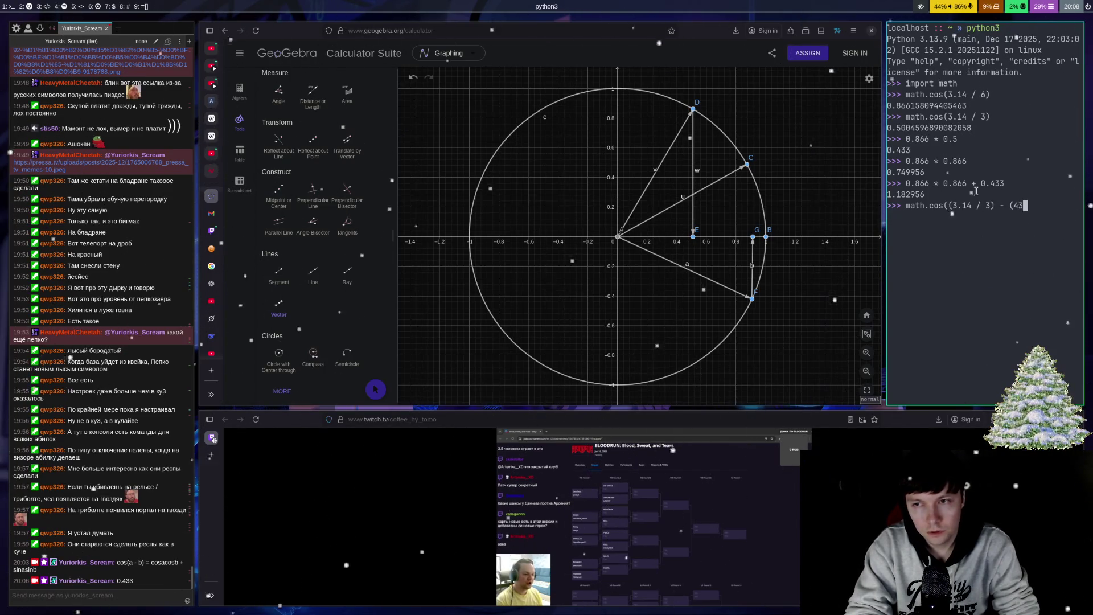
key("BackSpace")
key("BackSpace")
type("3.14 /")
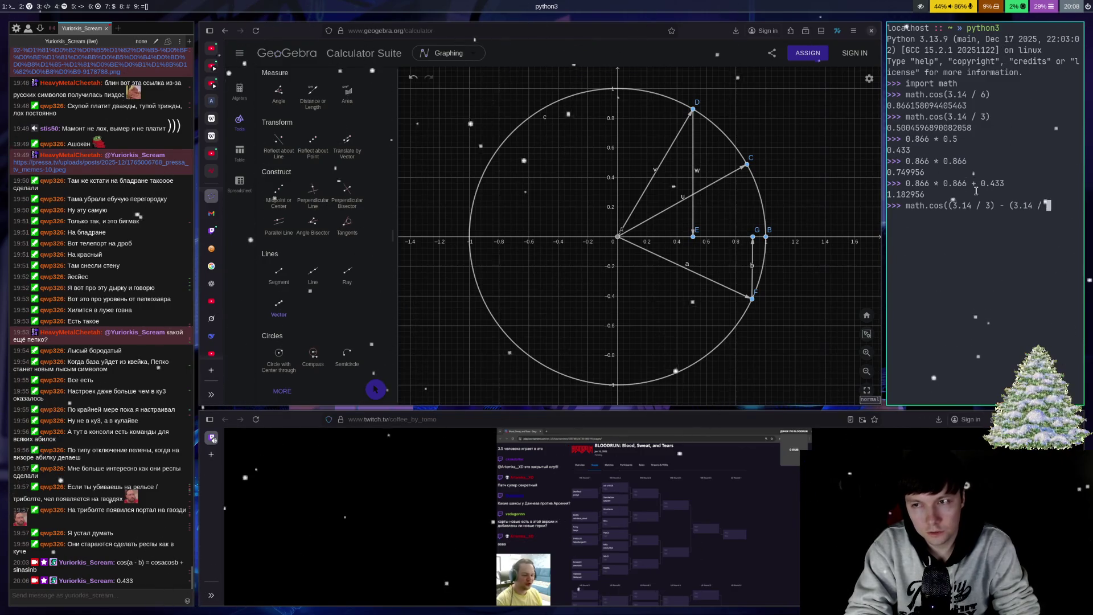
type(")")
key("Return")
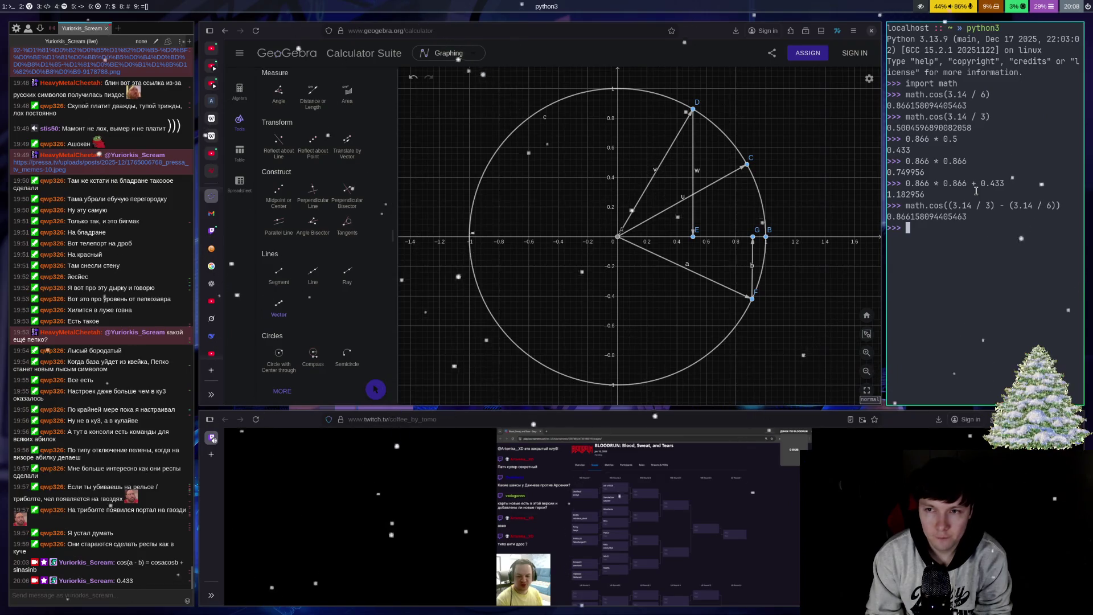
Step: Recall and discard the last cos command, then bring up ChatGPT in Firefox
key("Up")
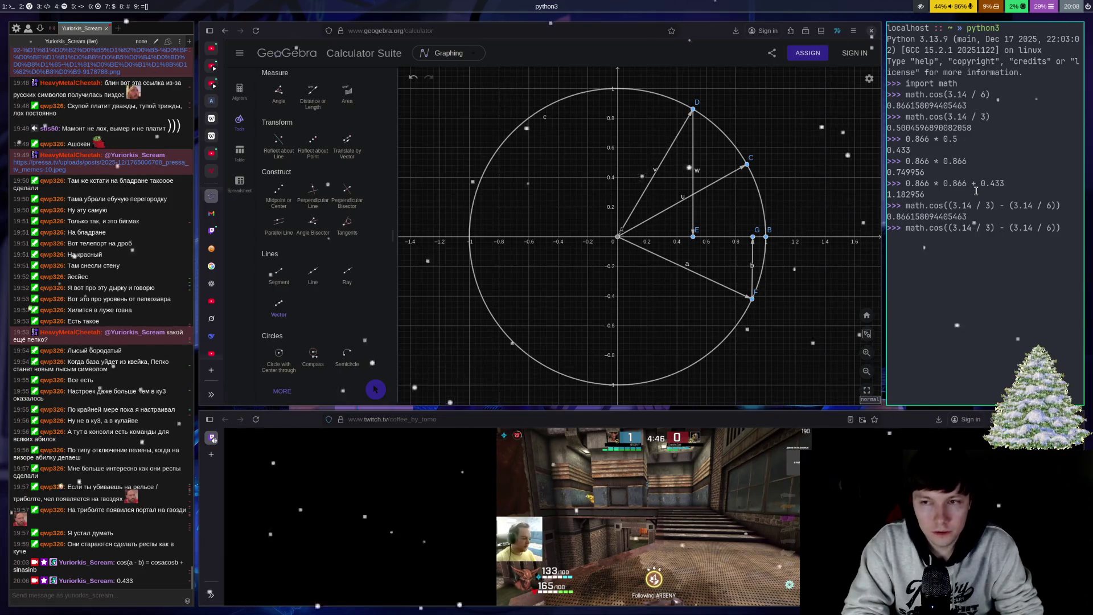
key("Down")
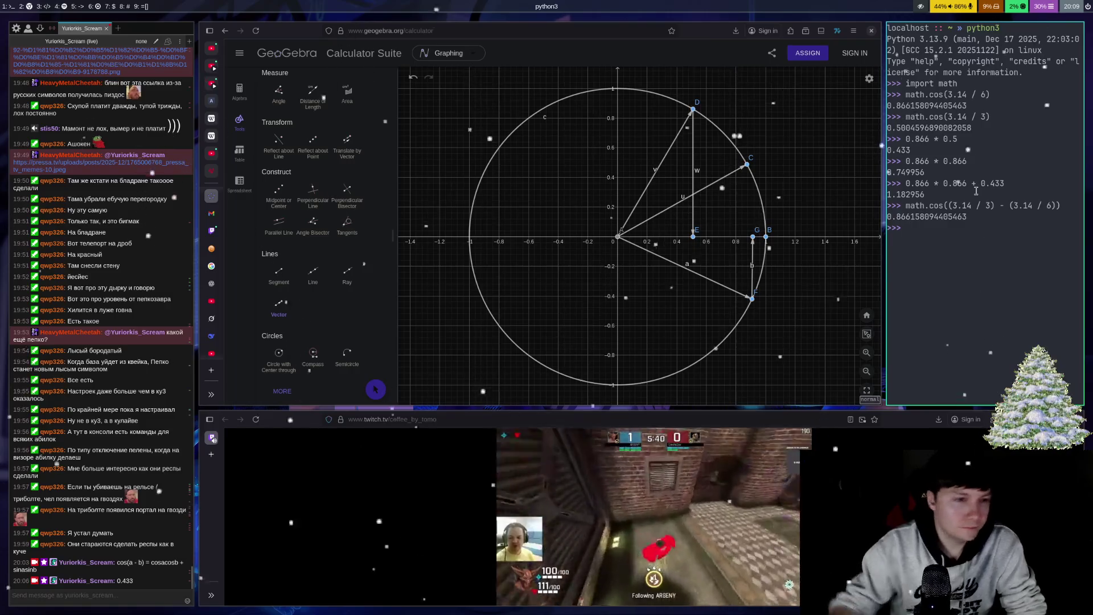
left_click(211, 283)
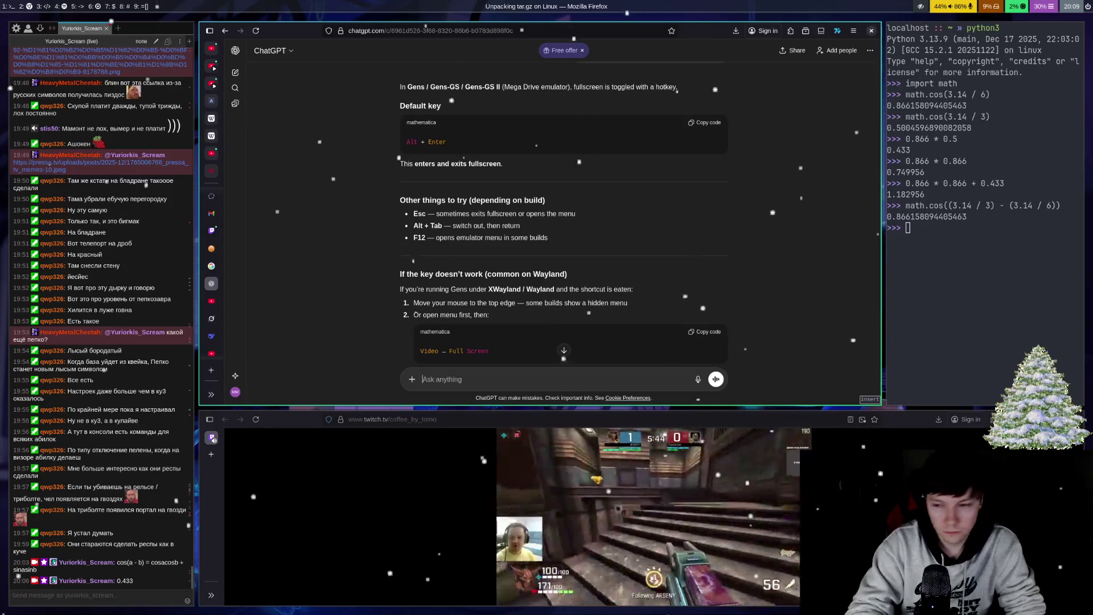
Step: Ask ChatGPT how cos(a - b) = cosacosb + sinasinb can be expressed as a rotation
type("k")
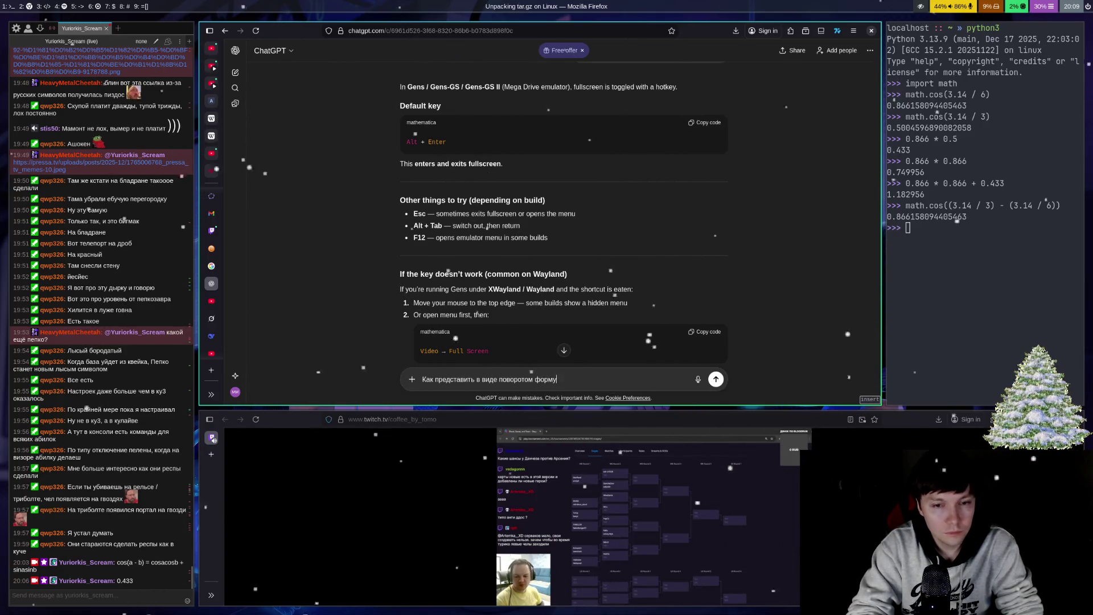
type("cos(a -")
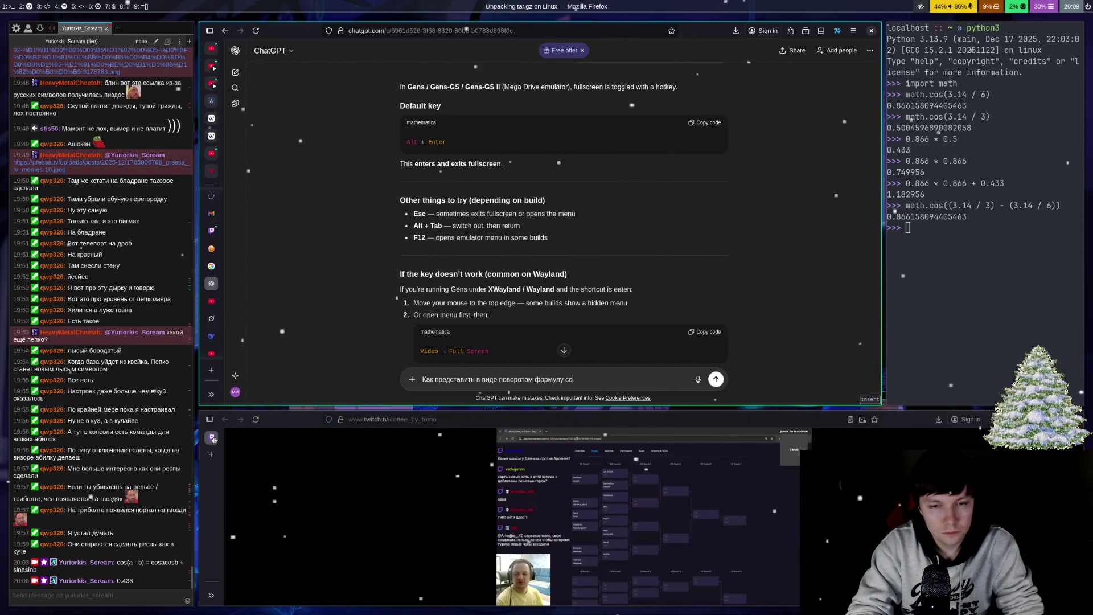
type(" b")
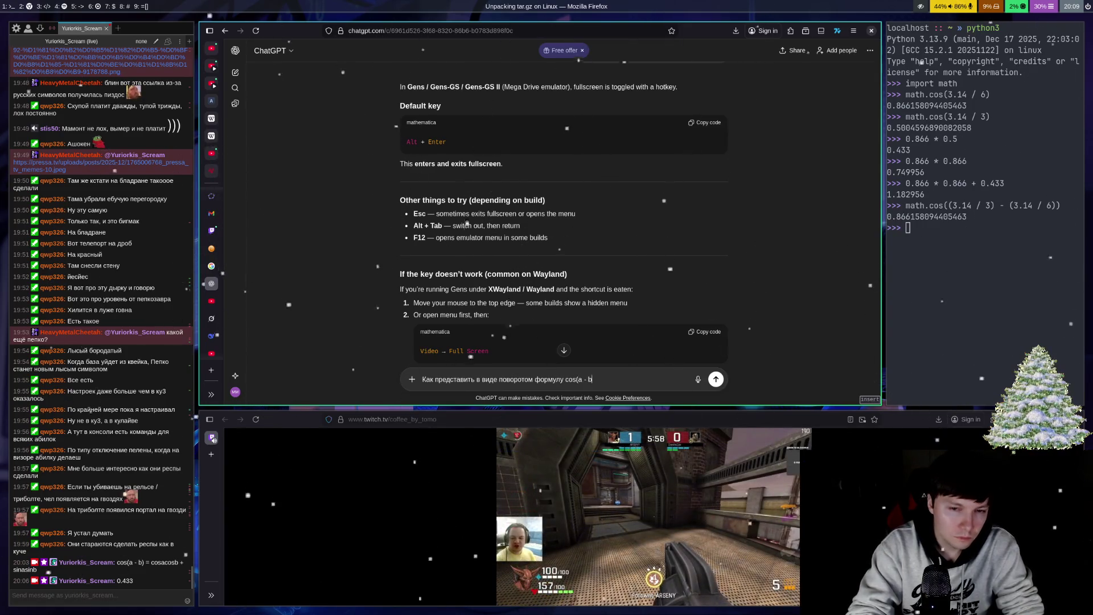
type(") = ")
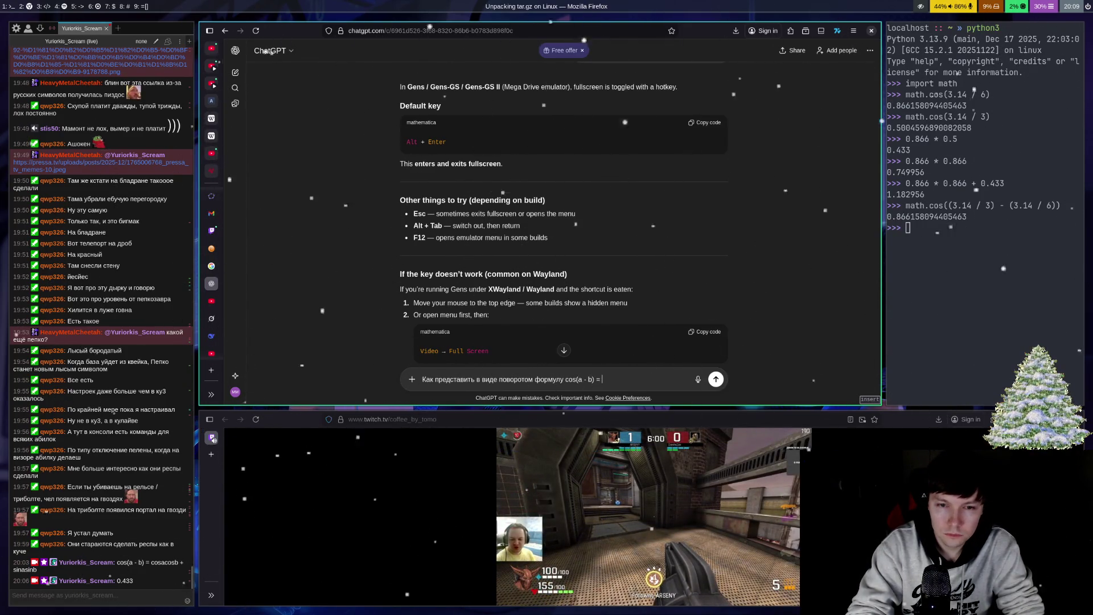
type("cosacosb - si")
key("BackSpace")
key("BackSpace")
type("+ sin a")
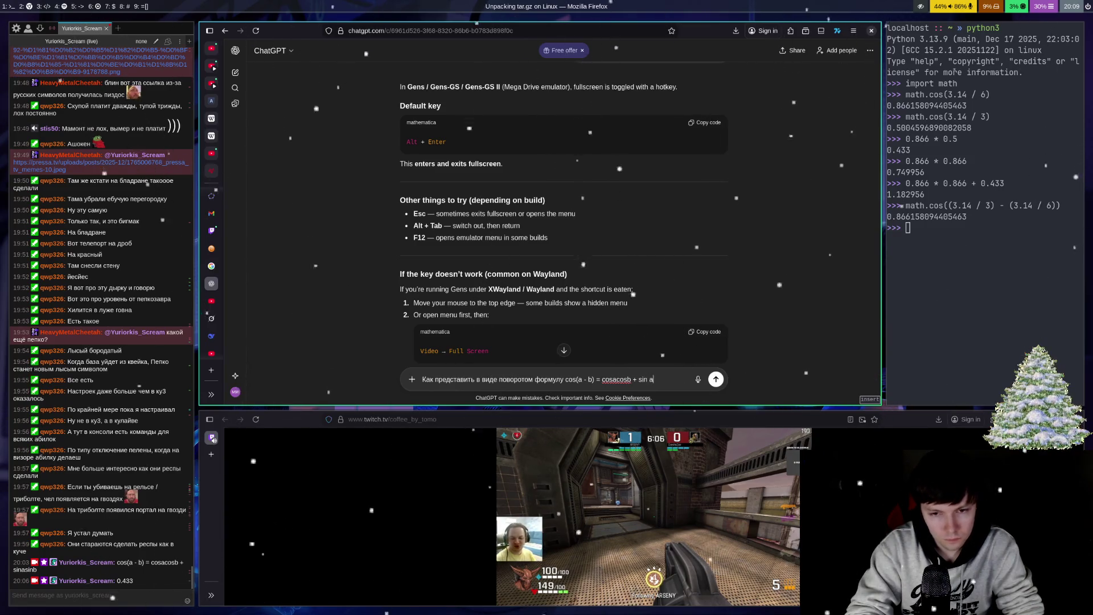
key("BackSpace")
key("BackSpace")
type("asi")
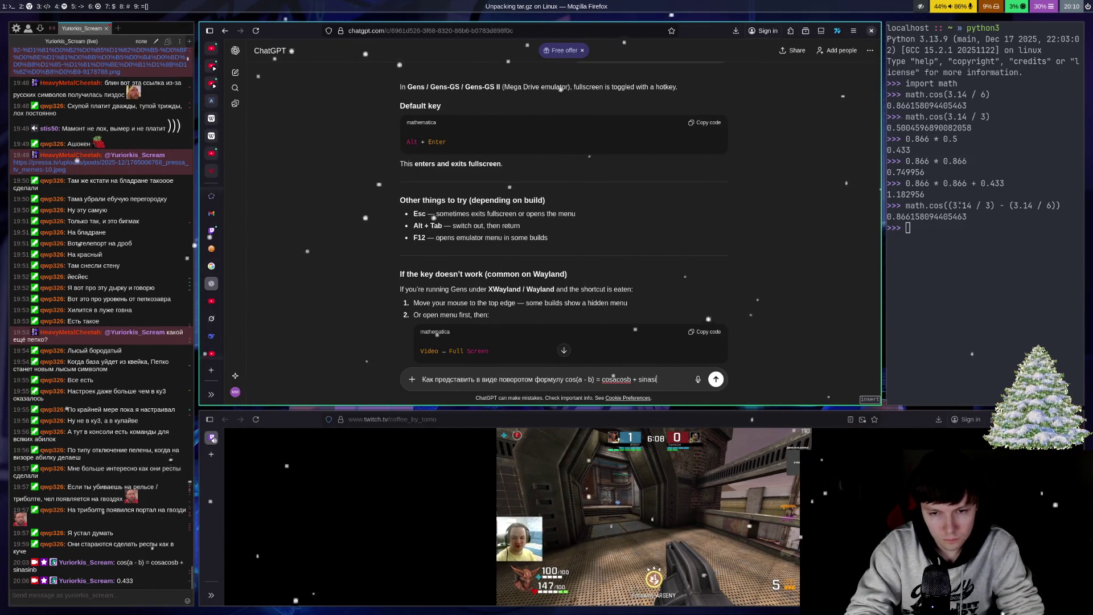
type("nbnb")
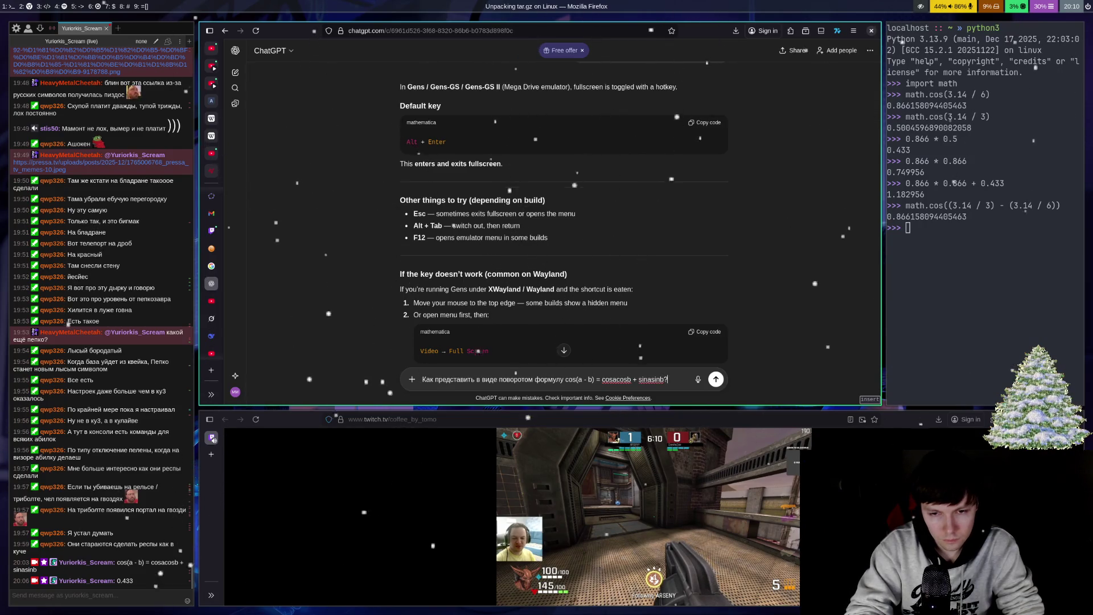
key("Return")
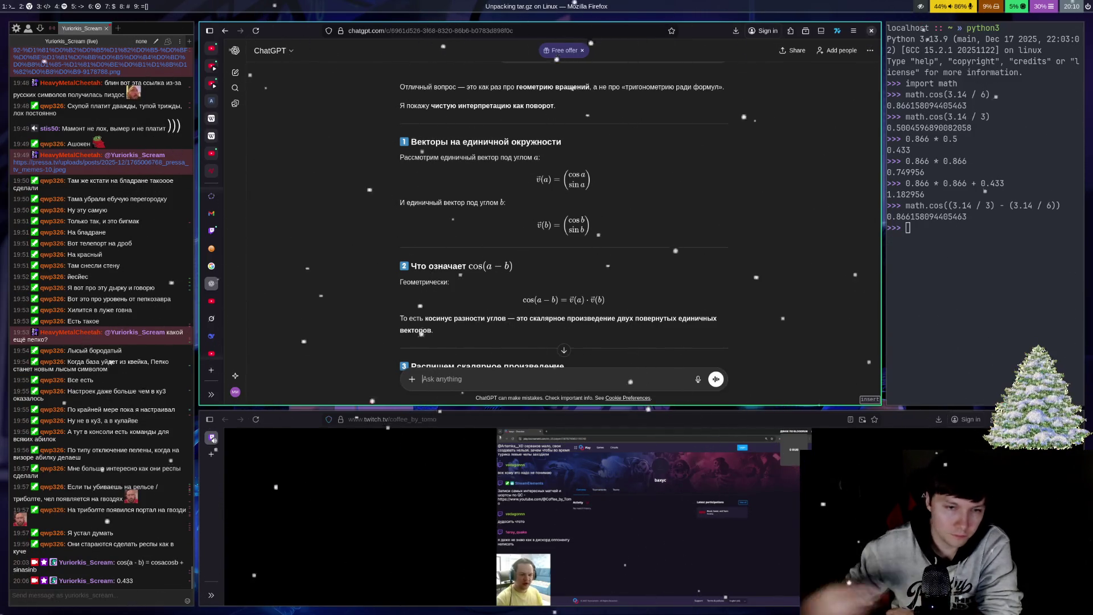
Step: Read down through ChatGPT's rotation-matrix derivation of cos(a − b), then scroll back up
scroll(396, 340, "down", 3)
scroll(395, 340, "down", 1)
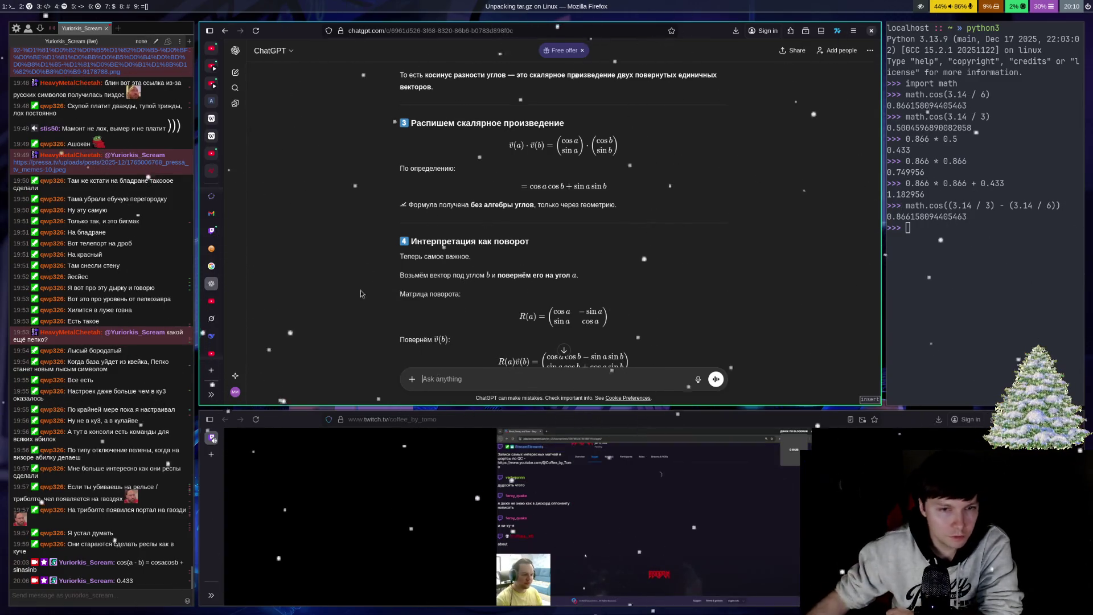
scroll(388, 293, "down", 3)
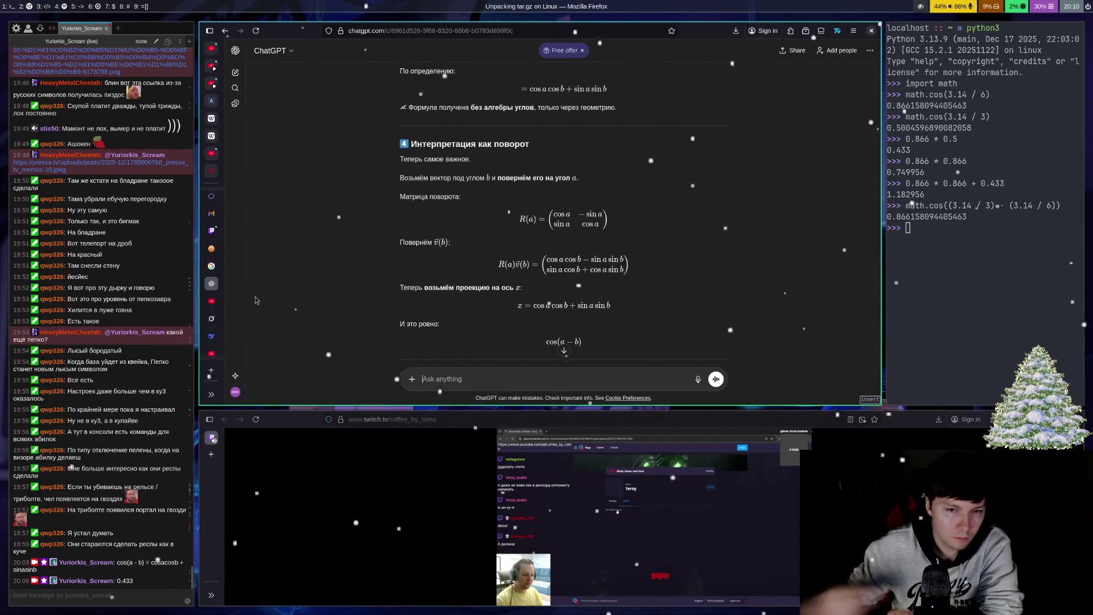
scroll(314, 214, "down", 3)
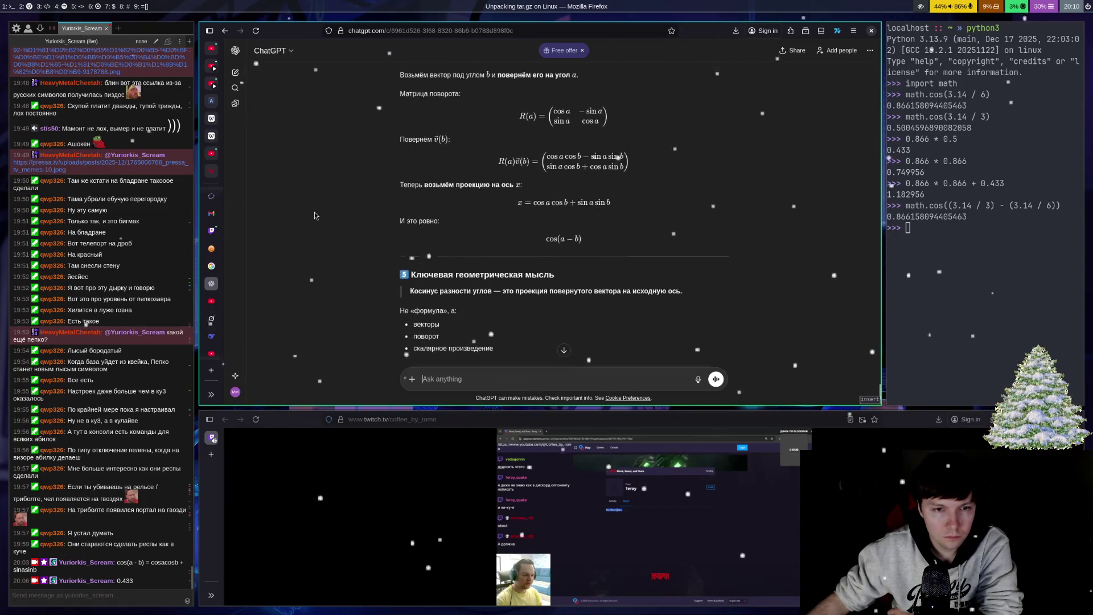
scroll(315, 215, "down", 2)
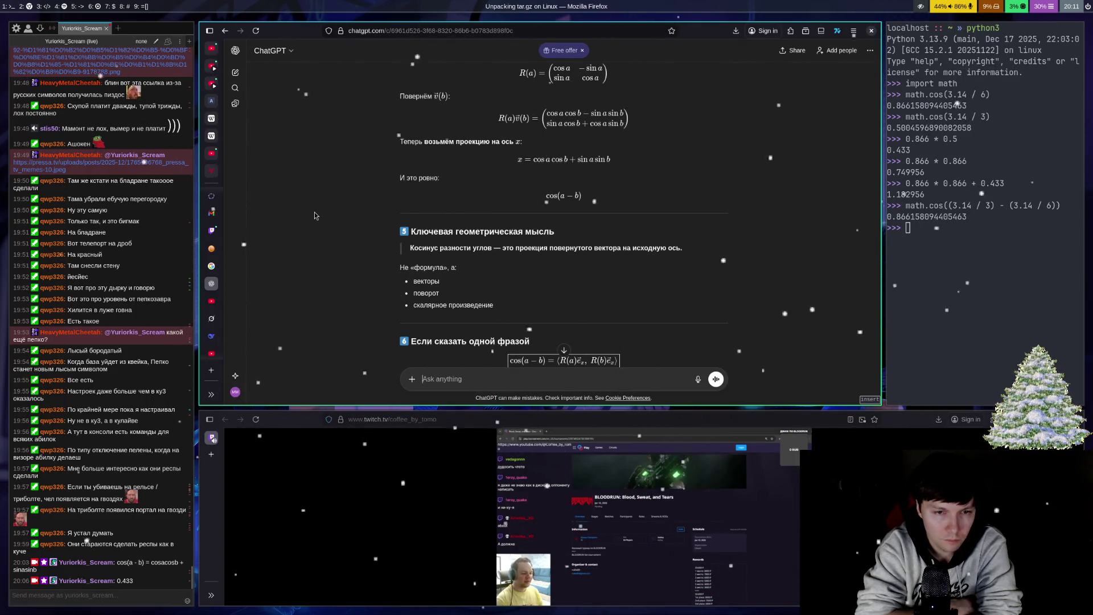
scroll(400, 182, "down", 1)
scroll(406, 232, "down", 1)
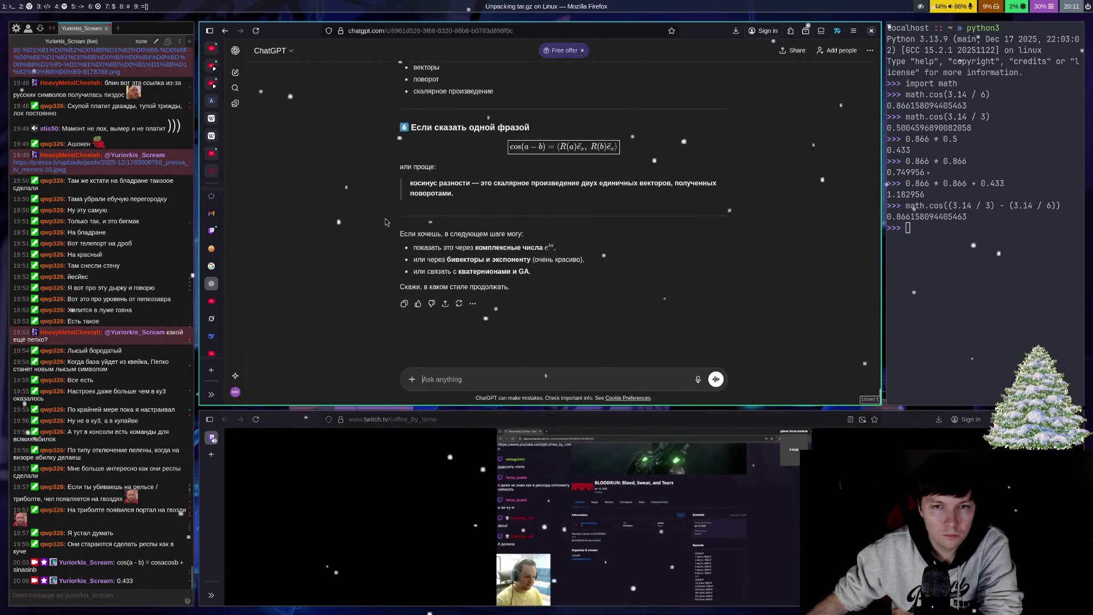
scroll(376, 208, "up", 2)
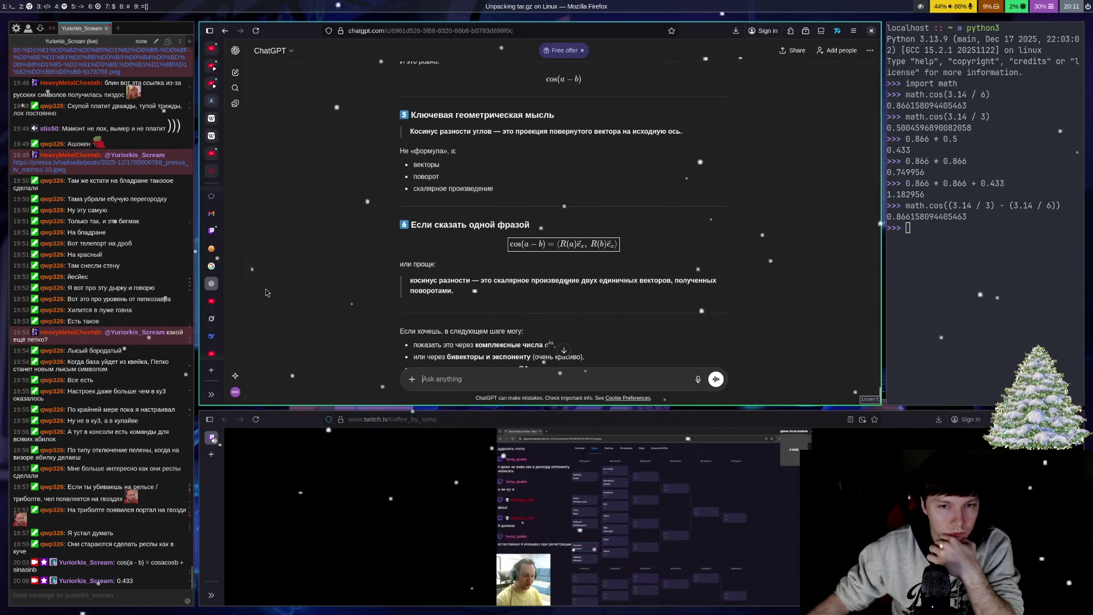
scroll(270, 292, "up", 3)
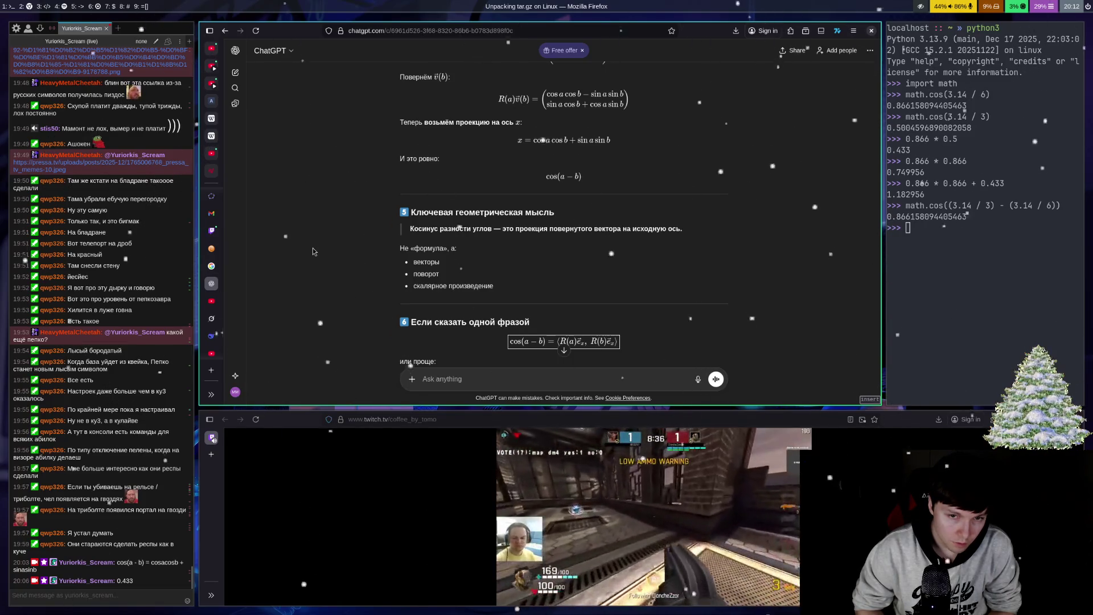
Step: Recheck the rotation matrix in the answer, then return to the GeoGebra tab showing the vectors
scroll(772, 191, "down", 3)
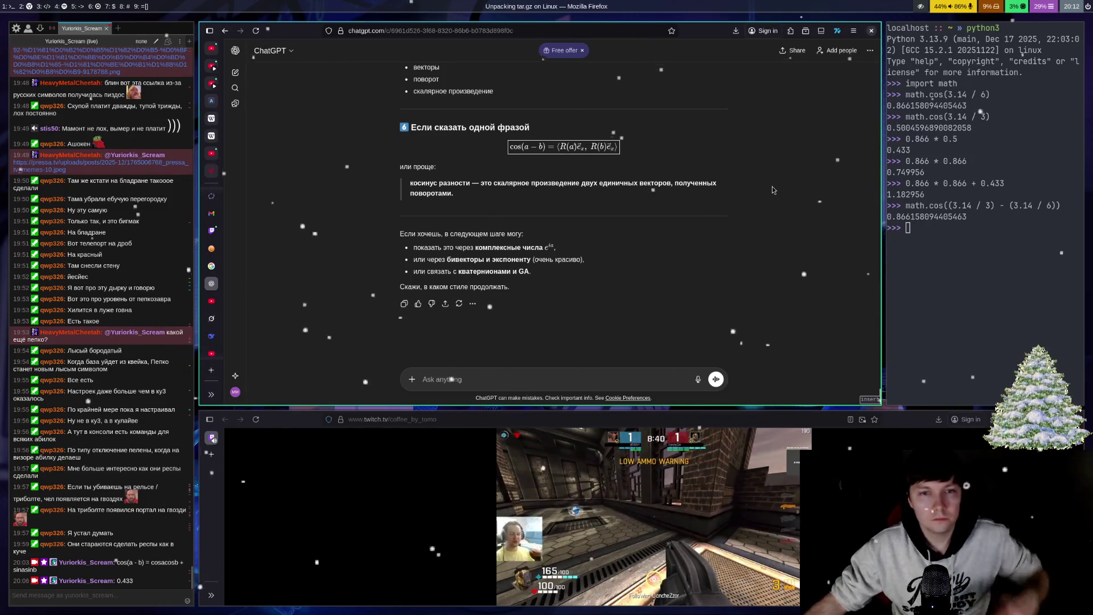
scroll(740, 202, "up", 4)
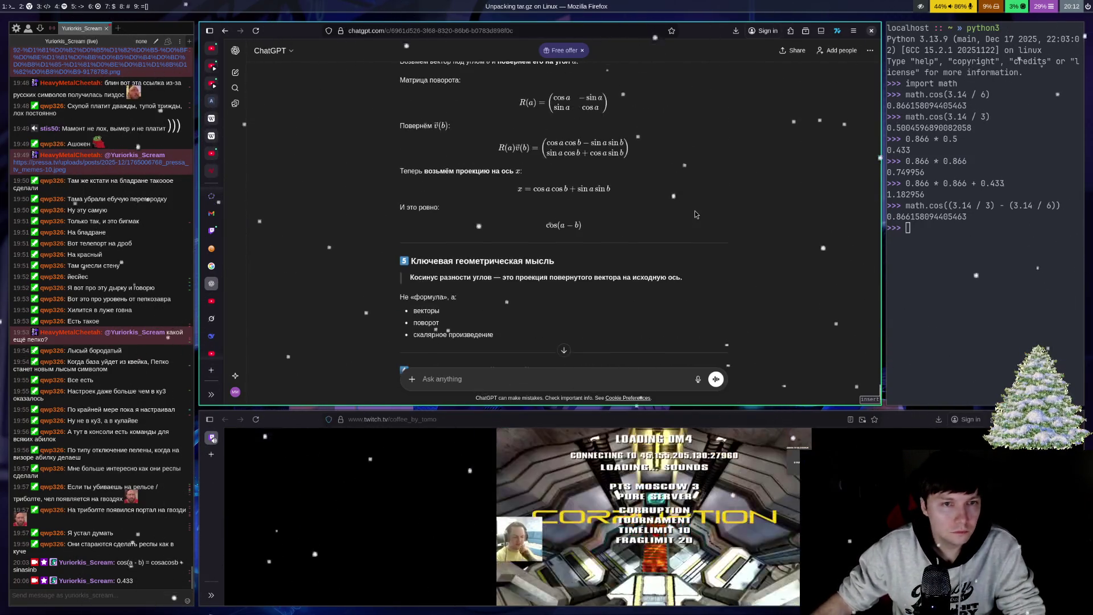
scroll(740, 216, "up", 1)
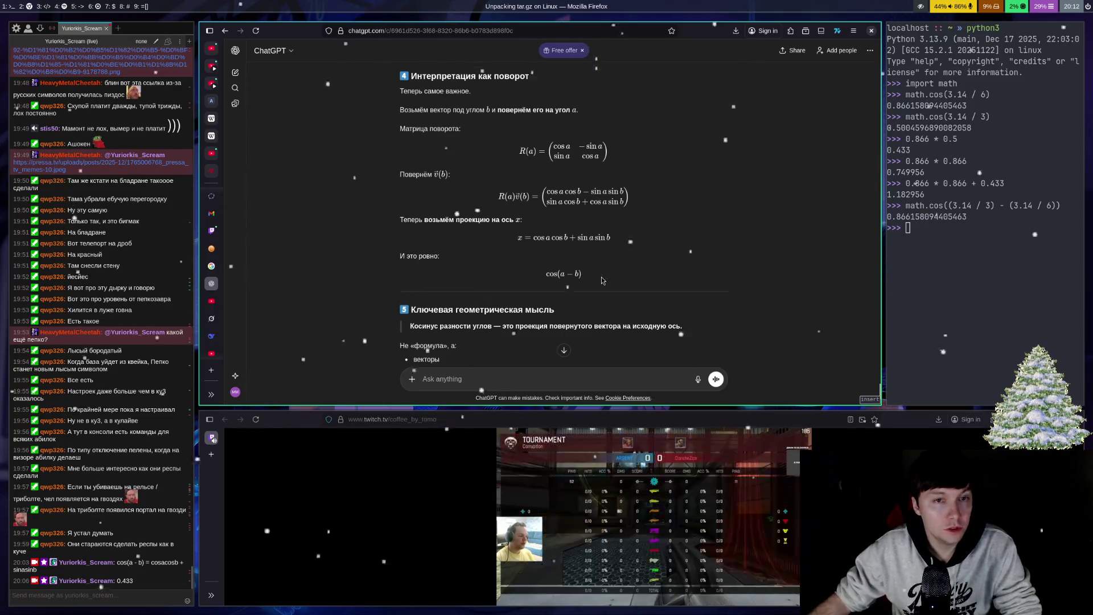
scroll(620, 237, "up", 1)
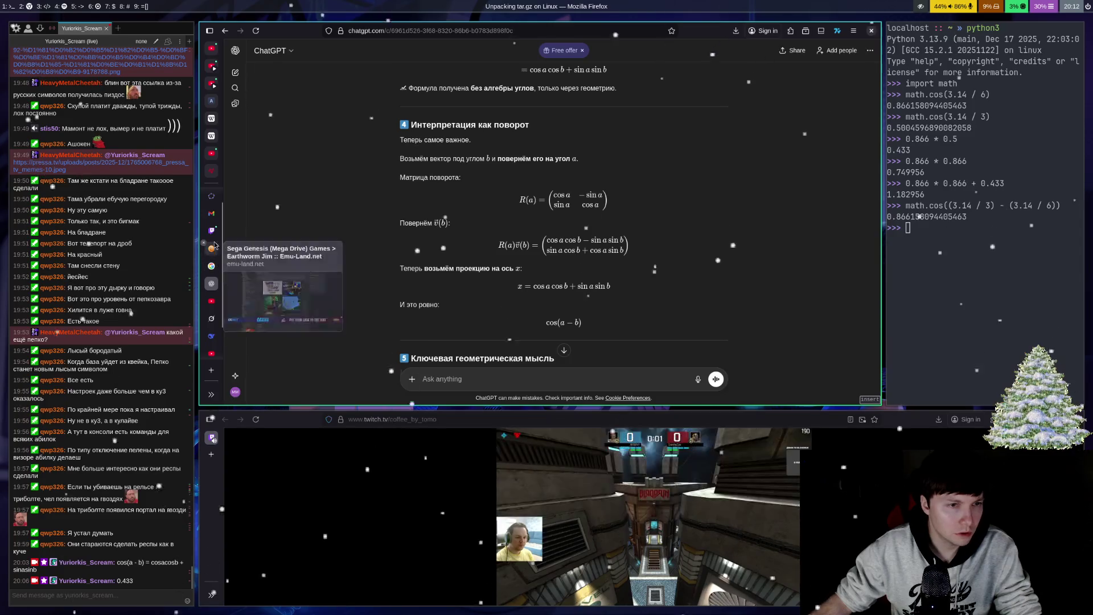
left_click(211, 214)
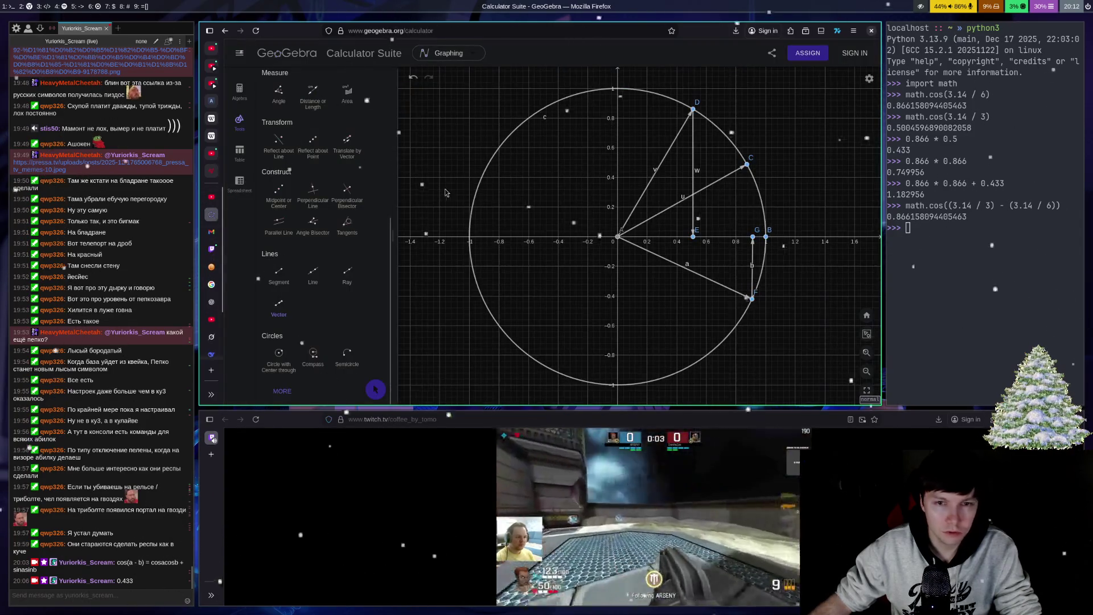
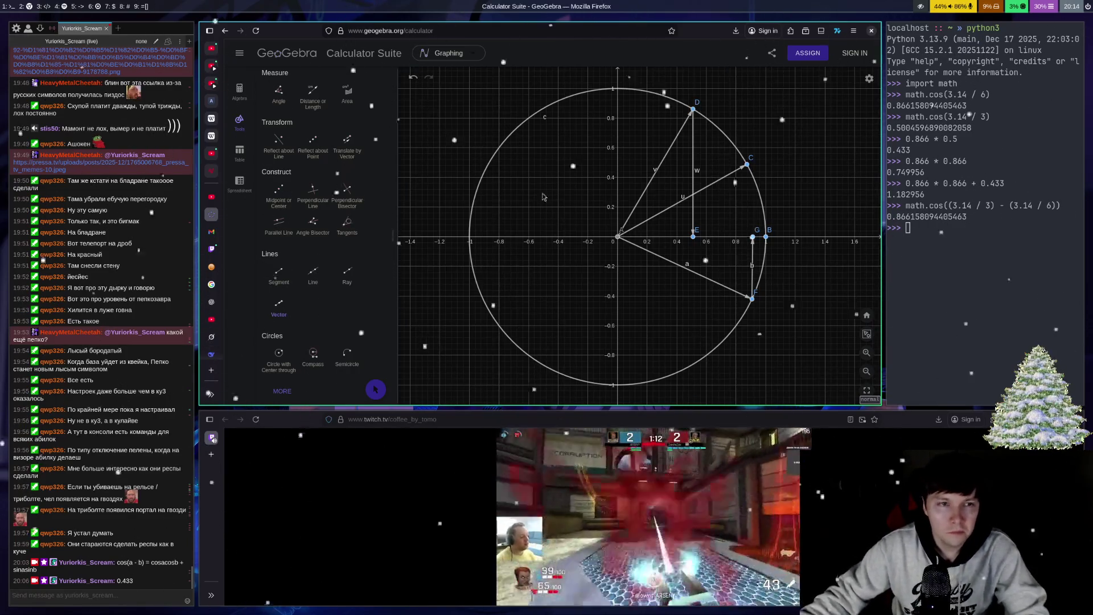
Step: Switch from GeoGebra to the ChatGPT conversation about the rotation view of cos(a−b)
left_click(212, 302)
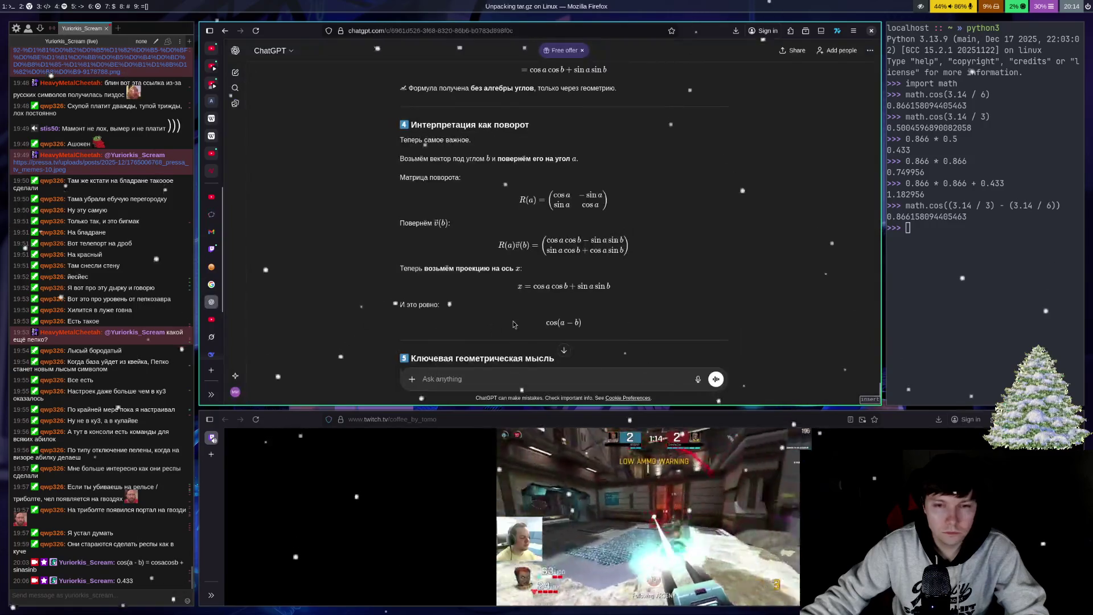
Step: Focus the message box and scroll down to sections 5 and 6 of the answer
left_click(539, 374)
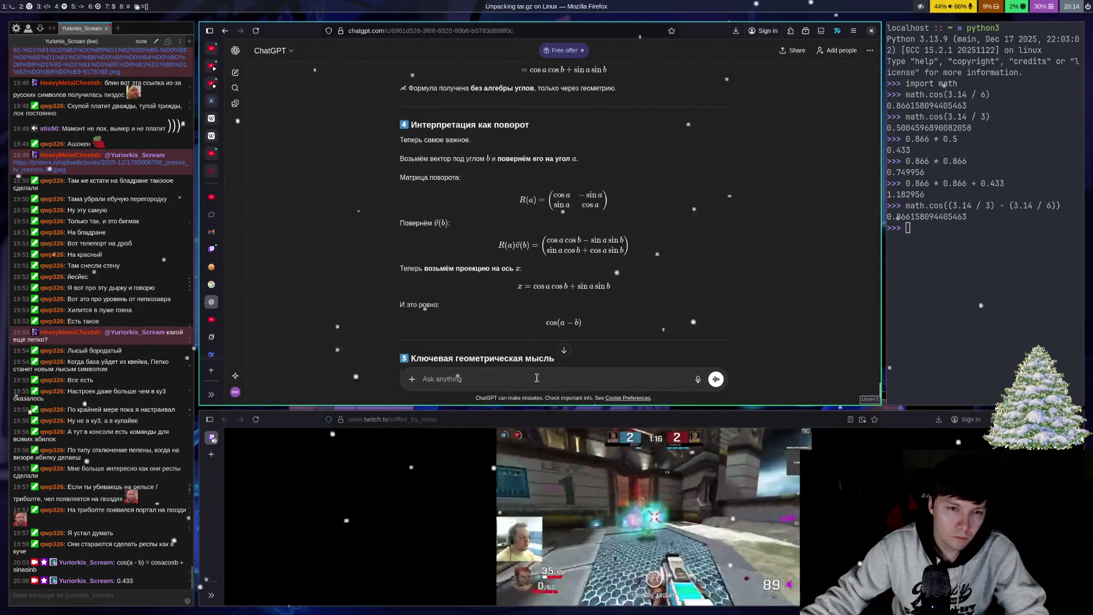
scroll(599, 300, "down", 3)
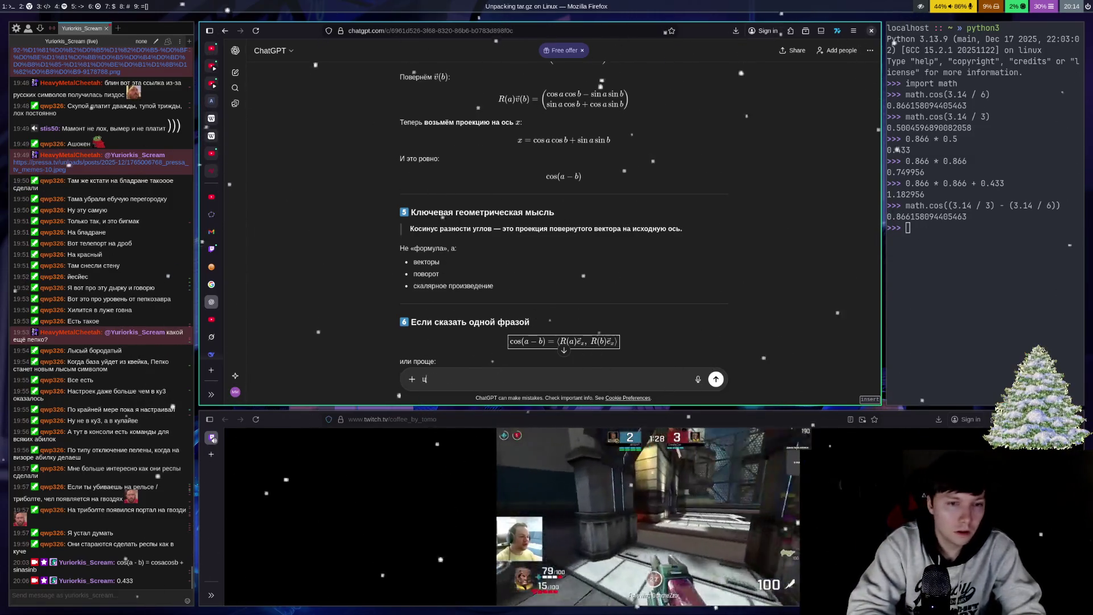
Step: Send the follow-up "Так у синус ... проекции на ось У", asking whether sines are Y projections
type("ТАк")
key("BackSpace")
type("ак")
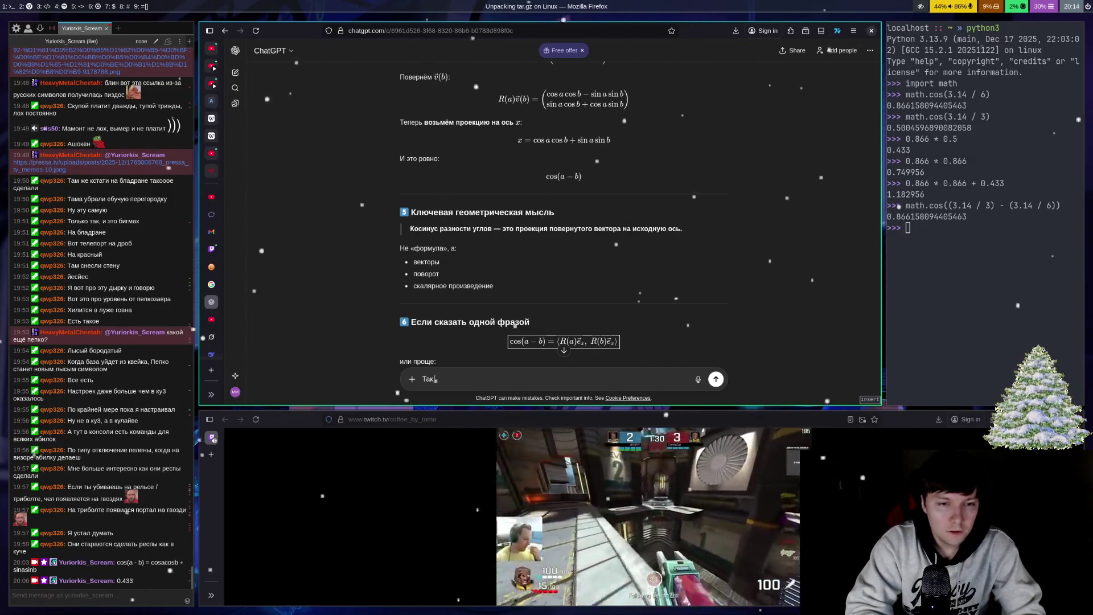
type(" у синусы э")
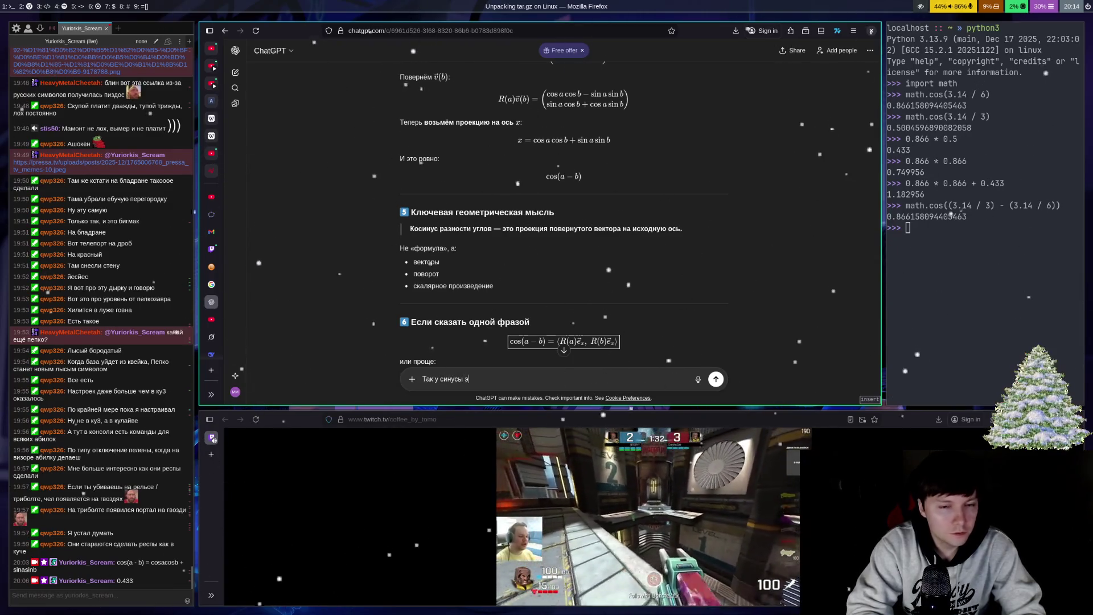
key("BackSpace")
key("BackSpace")
type("ции ")
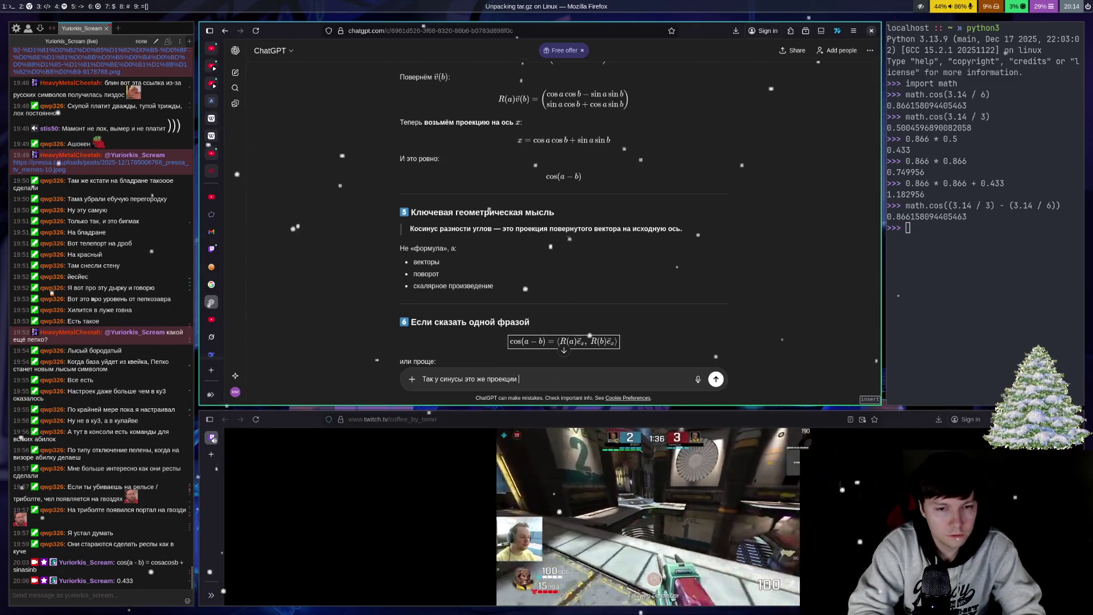
type("на ось ")
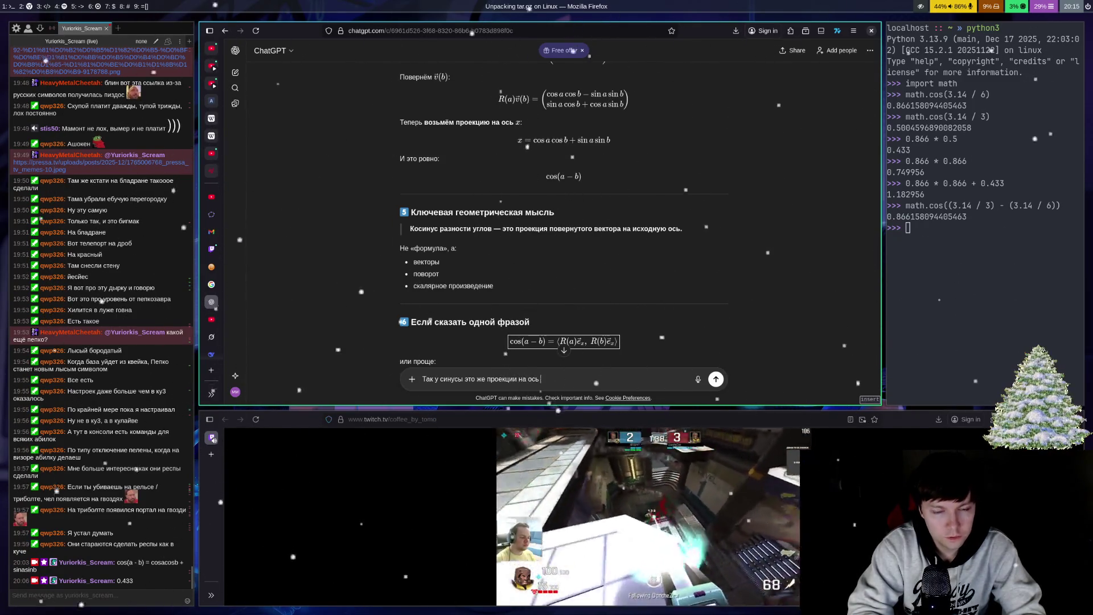
type("У")
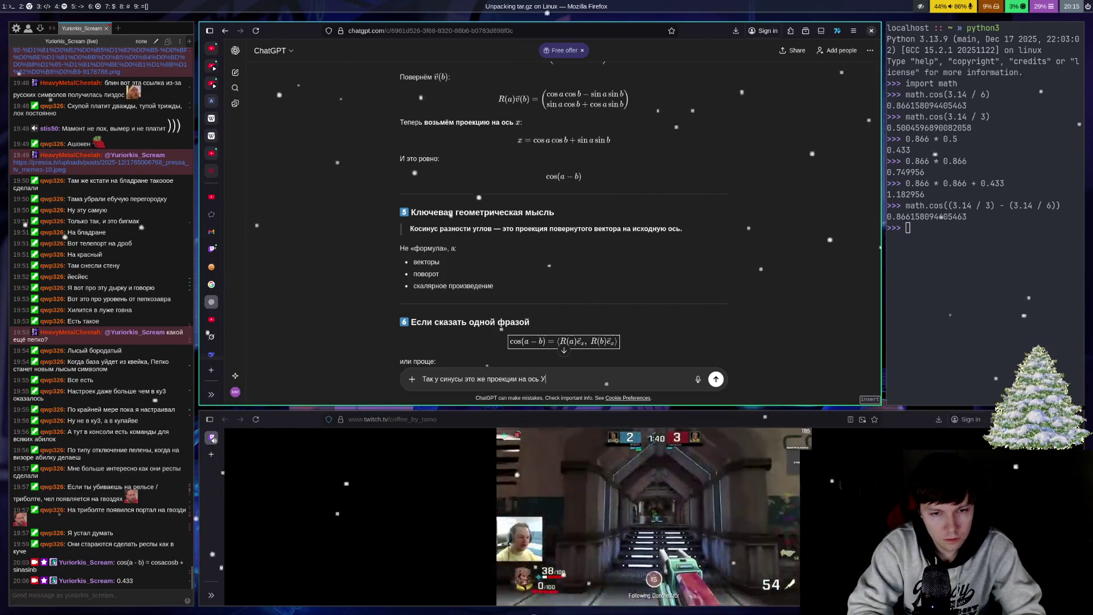
key("Return")
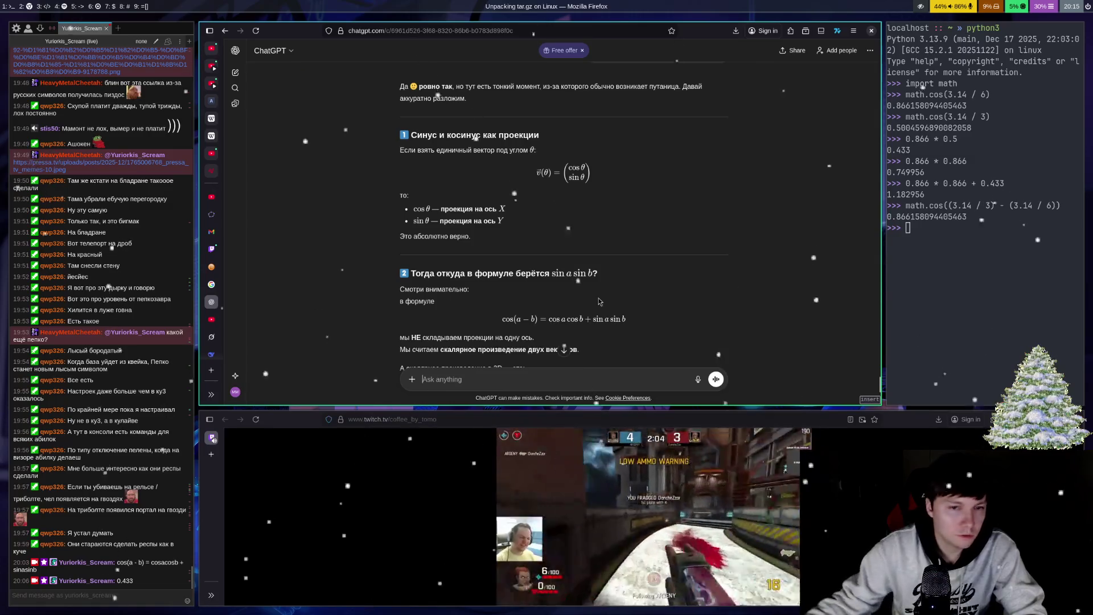
Step: Scroll through the reply to its closing offer of axis rotation, complex numbers or bivectors
scroll(499, 285, "down", 4)
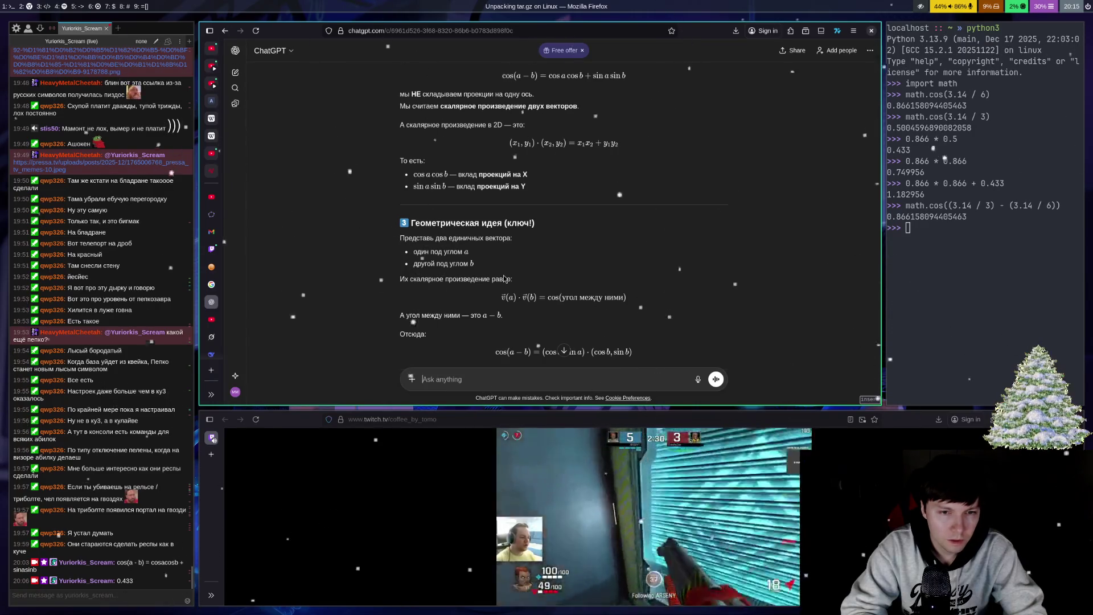
scroll(465, 216, "down", 3)
scroll(464, 216, "down", 2)
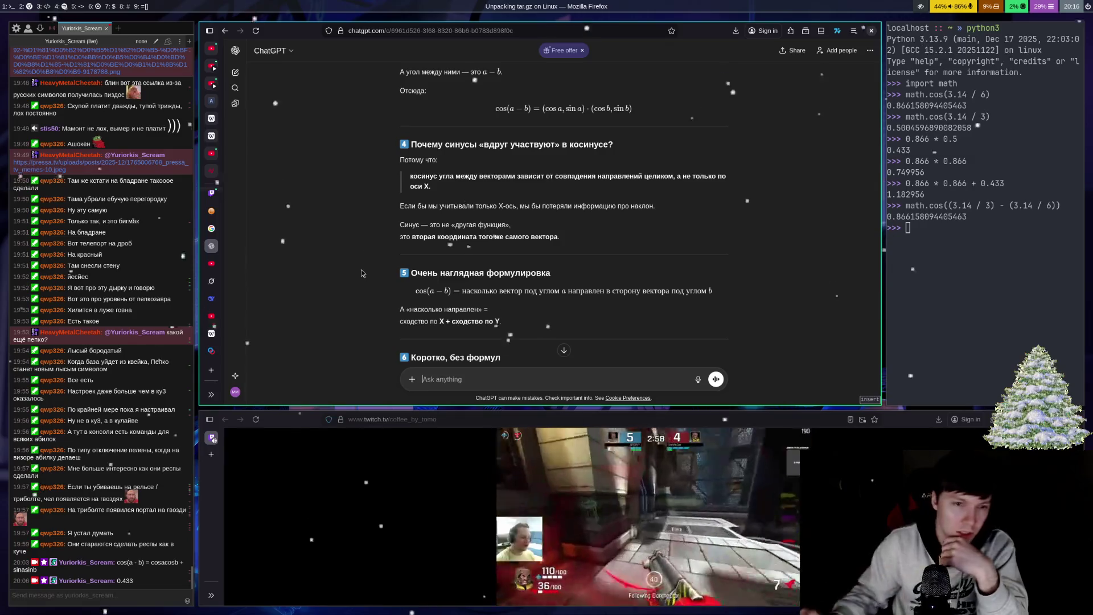
scroll(422, 230, "down", 5)
scroll(422, 230, "down", 3)
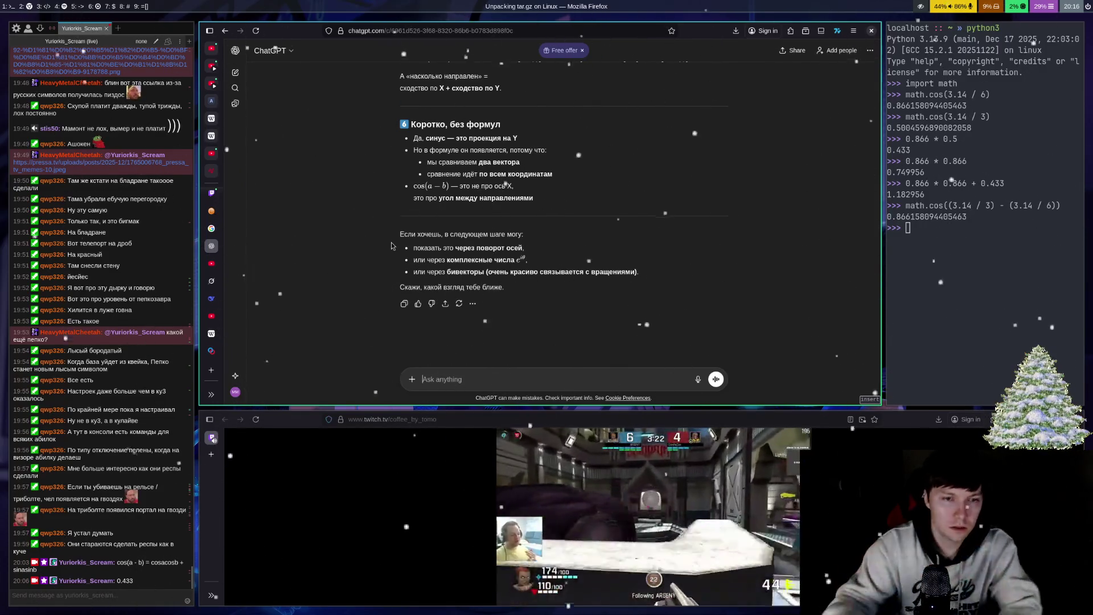
Step: Send "Давай через поворот осей" to request the axis-rotation explanation, then switch to OBS
type("Даавай через")
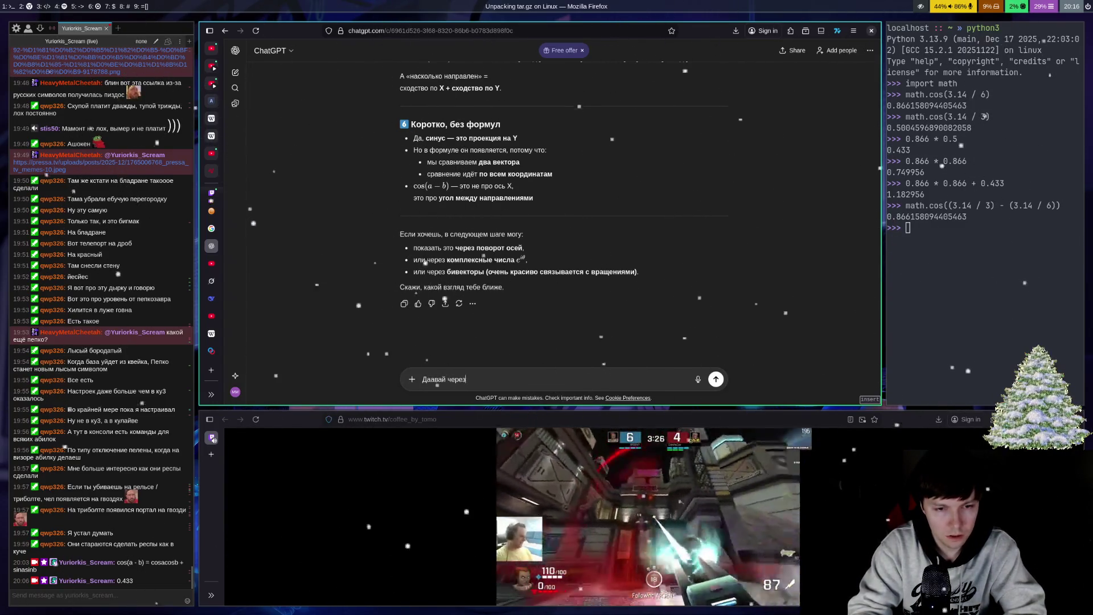
key("BackSpace")
key("BackSpace")
key("BackSpace")
type("ва")
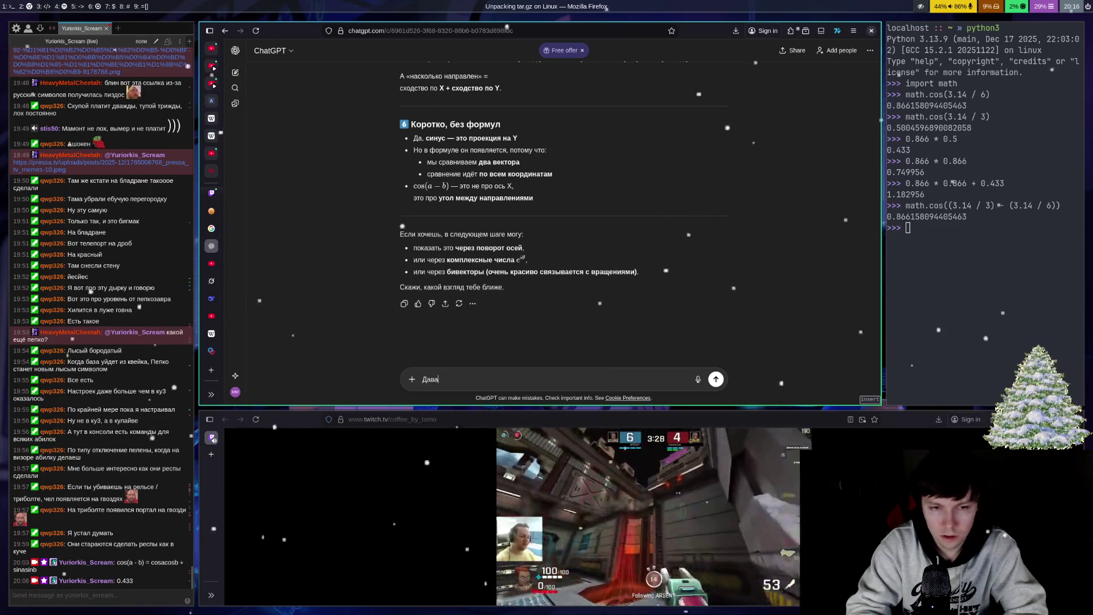
type("й через поворо")
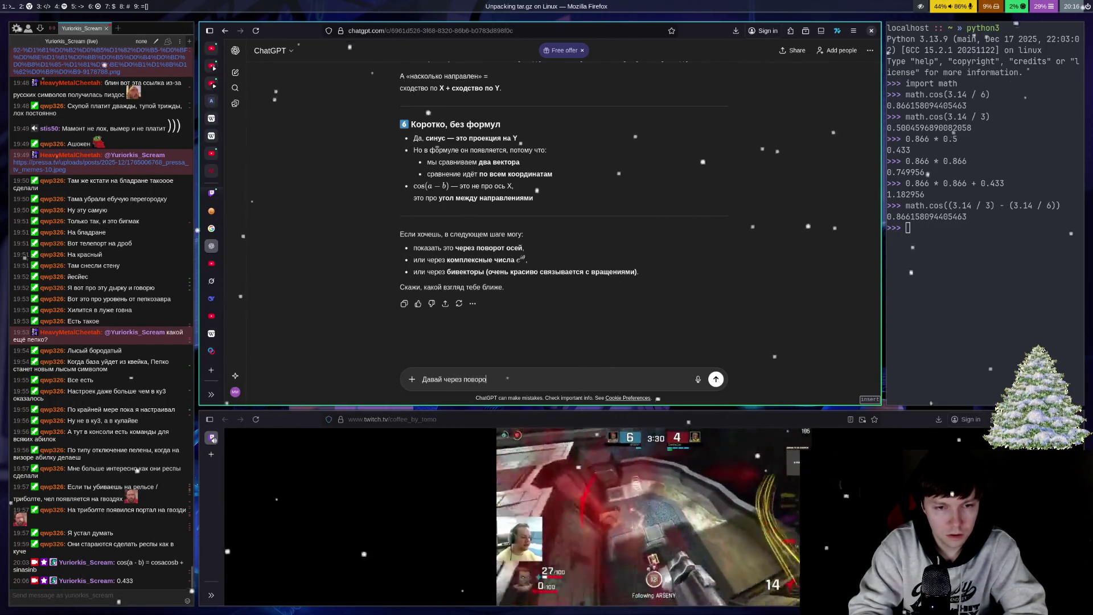
type("т осей")
key("Return")
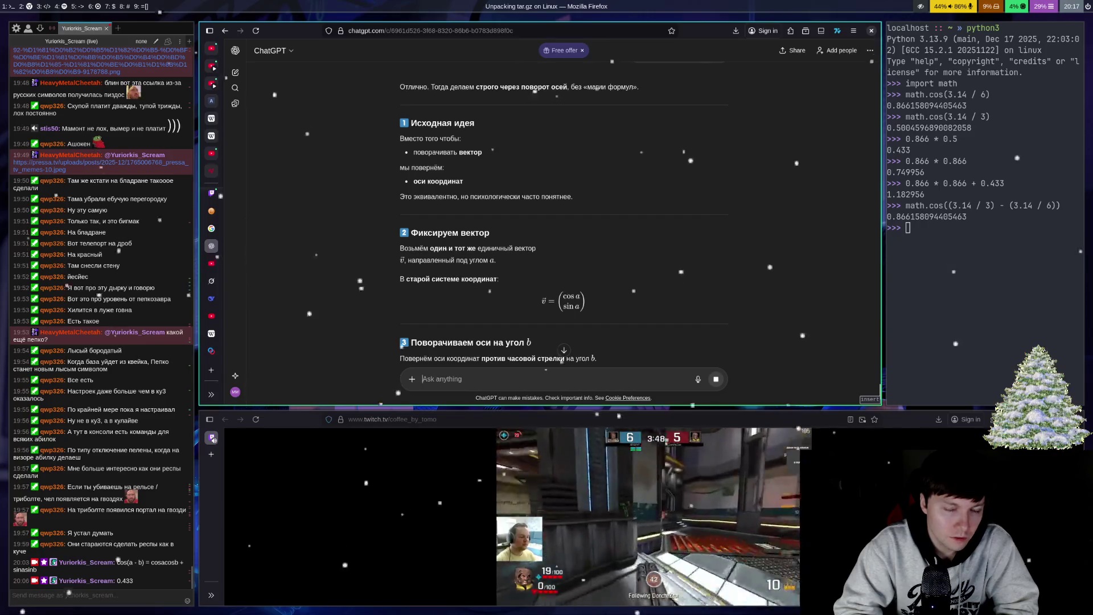
key("super+6")
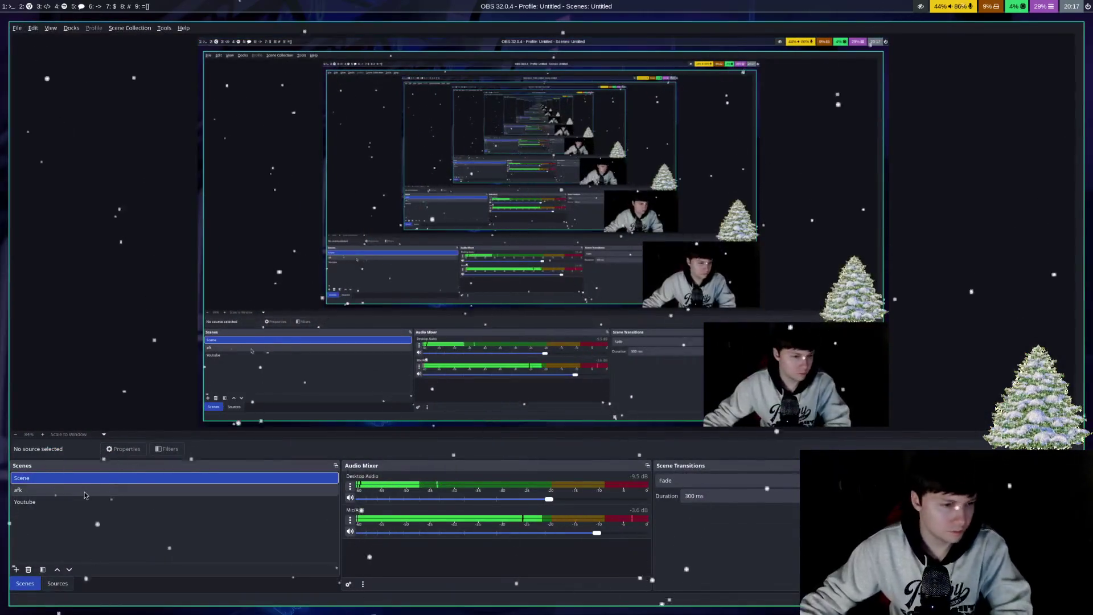